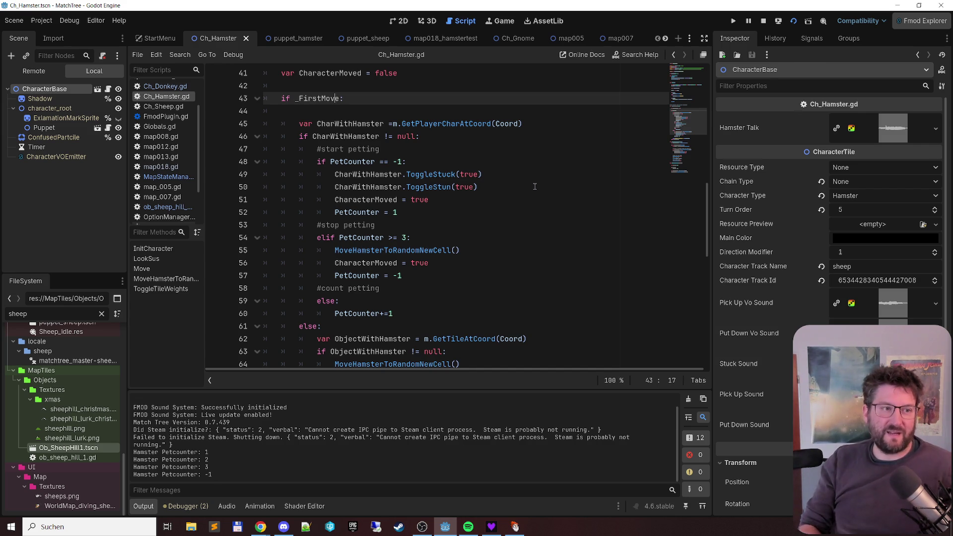
Step: Bring up basemap.gd's tm.NextTurn(UpgradeTile) call and follow it to its definition in TileMap.gd
scroll(164, 124, up, 3)
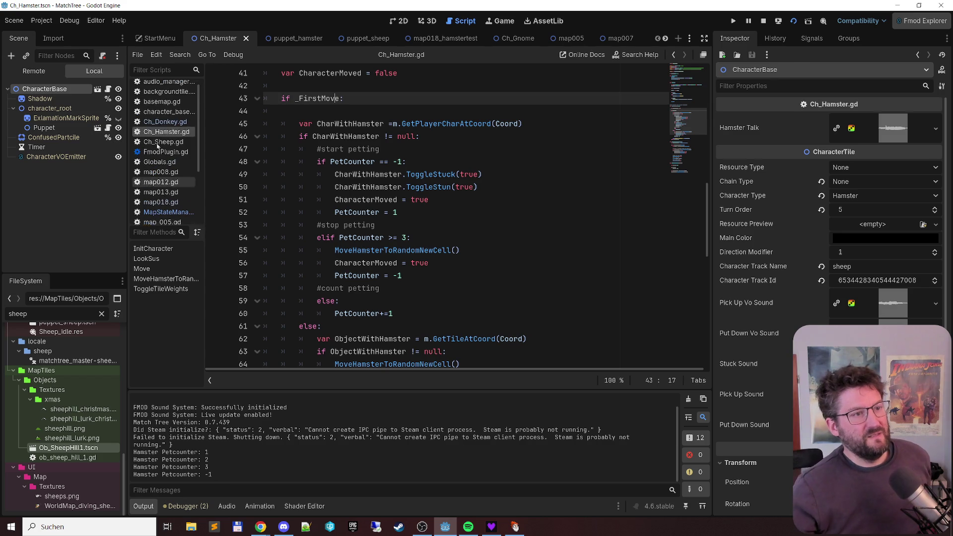
click(164, 107)
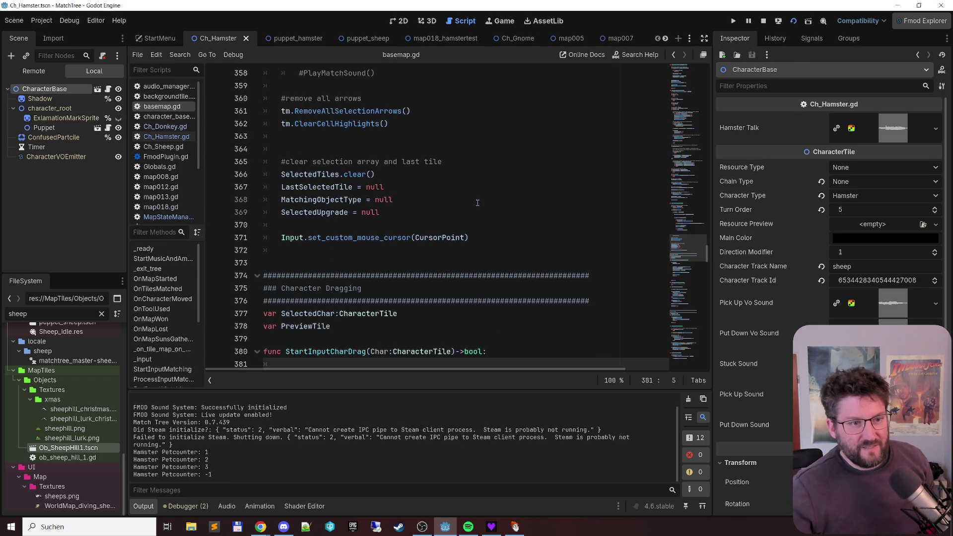
scroll(484, 201, up, 5)
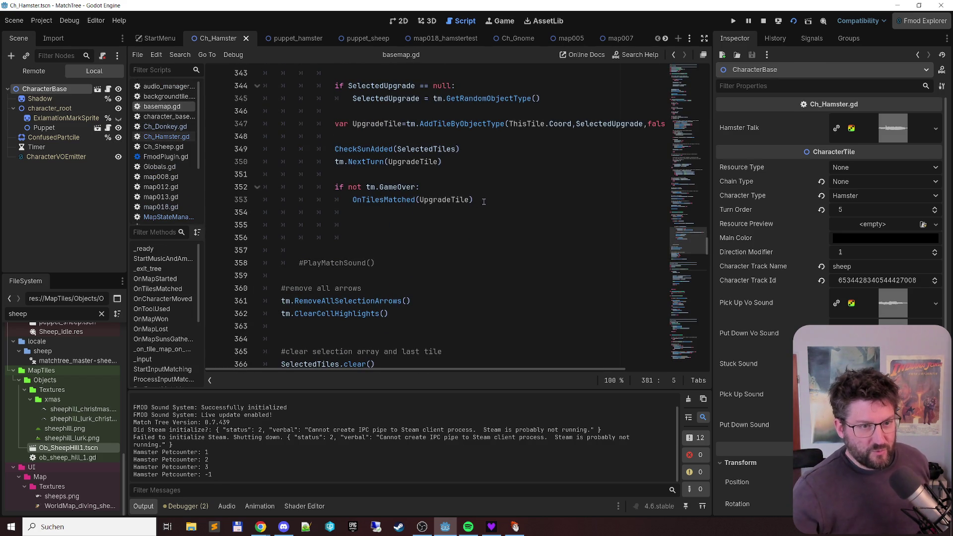
scroll(483, 201, up, 10)
scroll(476, 195, down, 9)
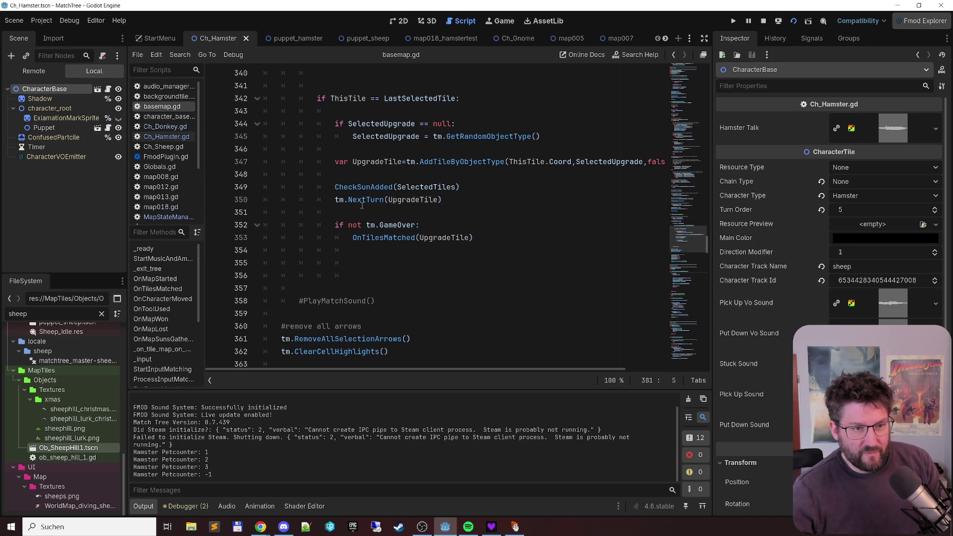
ctrl+click(362, 204)
Step: Select the ProcessCharacters call inside TileMap.gd's NextTurn function
scroll(435, 157, down, 3)
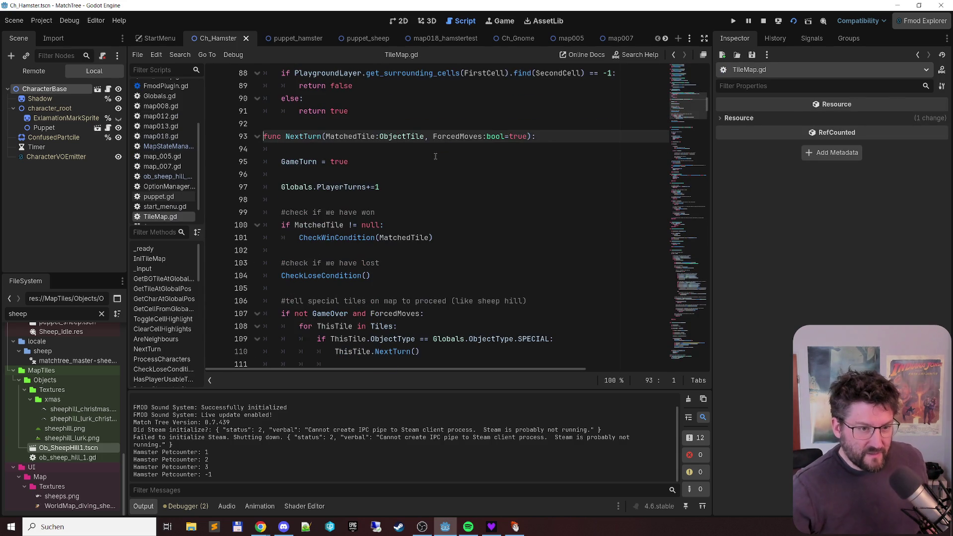
scroll(416, 166, down, 2)
scroll(412, 152, down, 2)
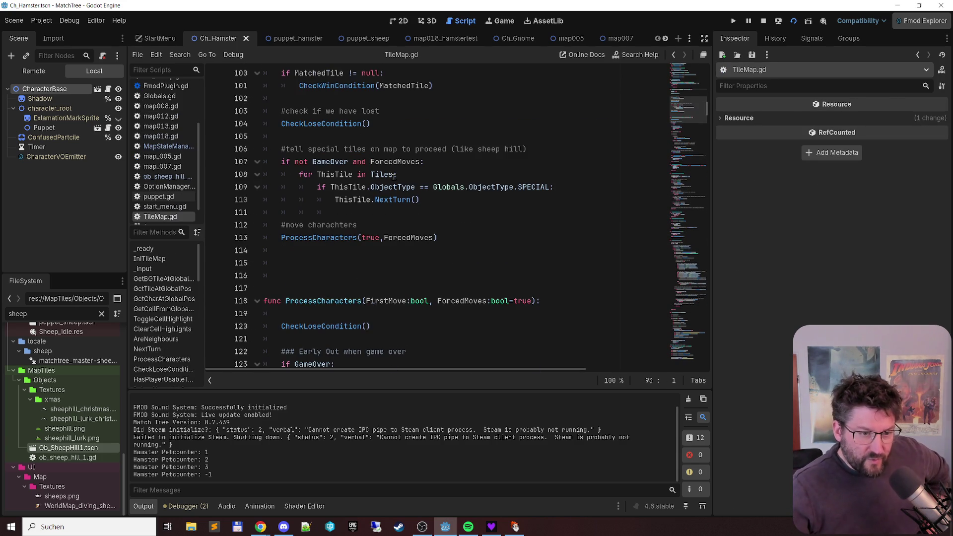
double_click(317, 237)
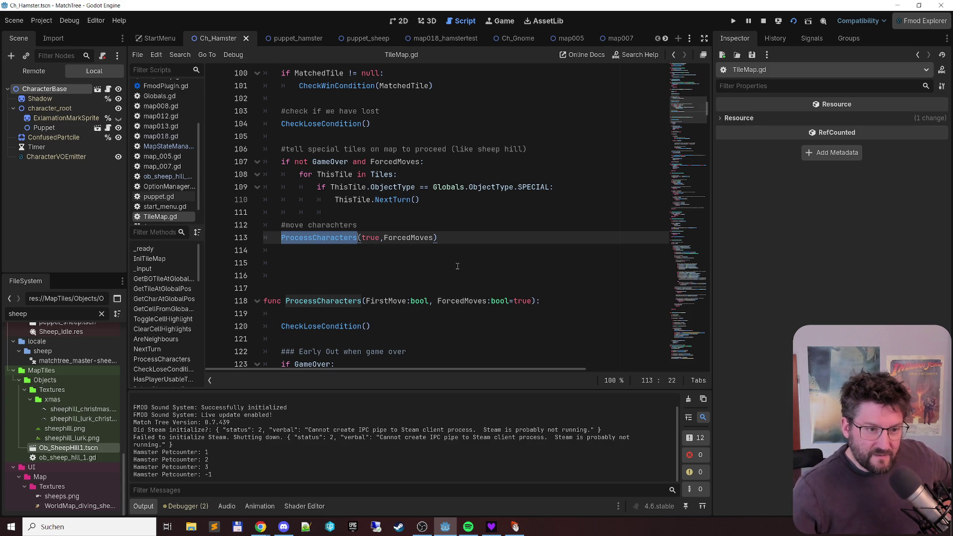
Step: Switch back to basemap.gd and follow another NextTurn call to its TileMap.gd definition
scroll(164, 149, up, 3)
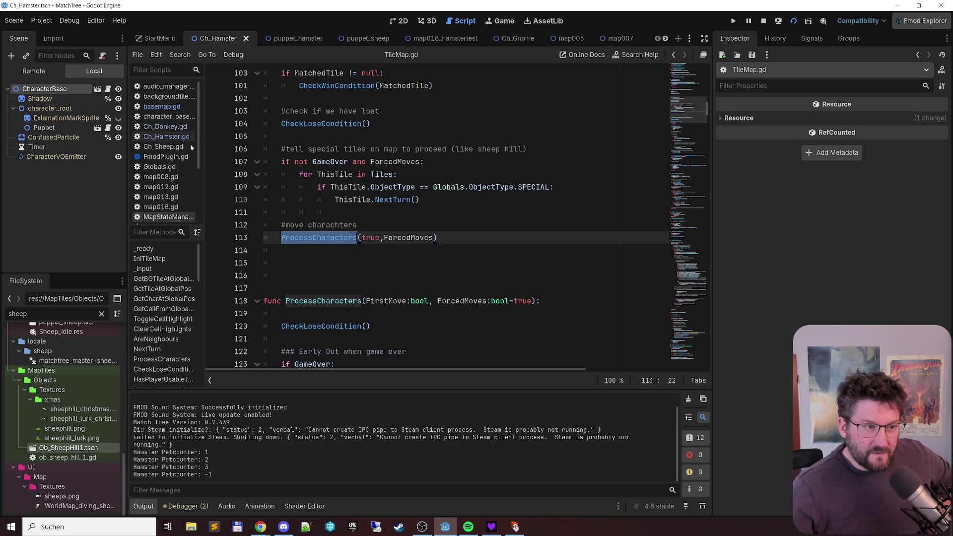
click(163, 107)
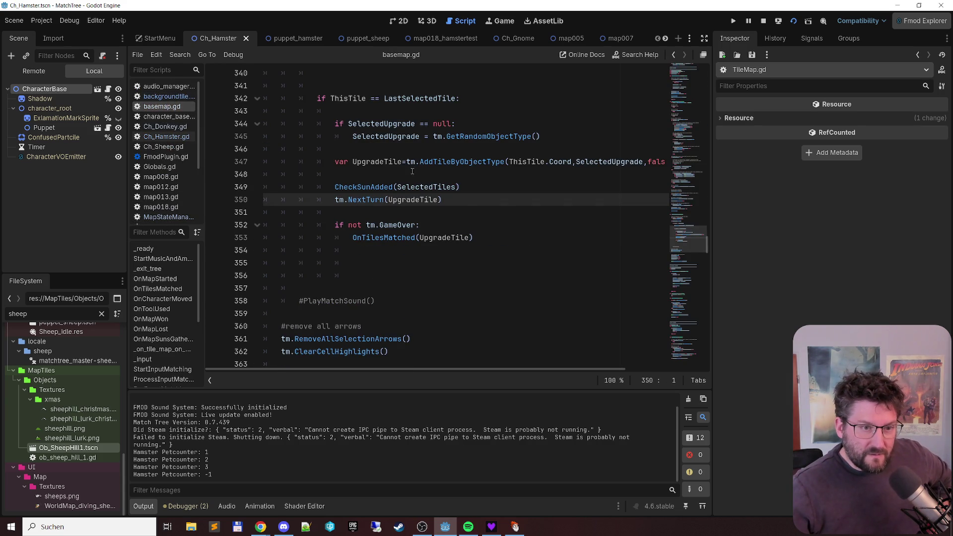
scroll(506, 205, up, 7)
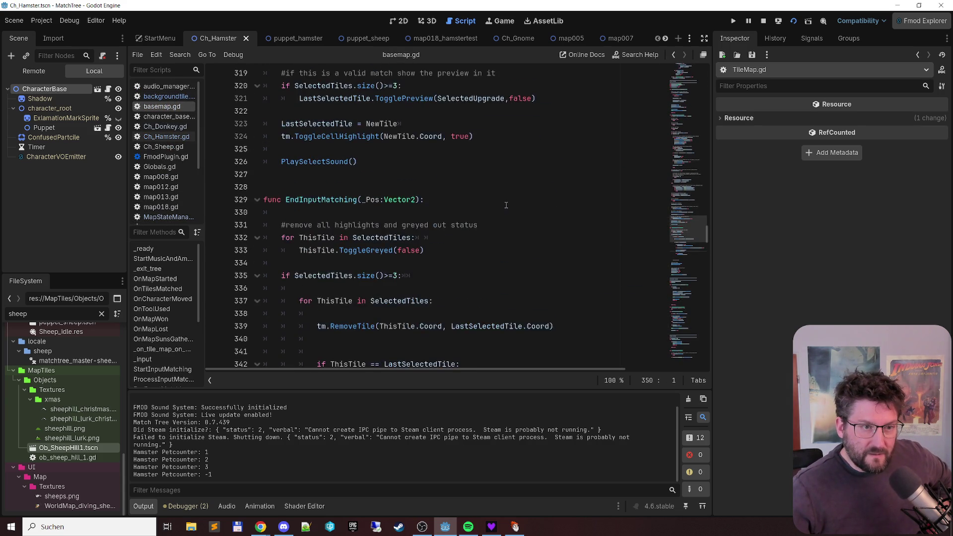
scroll(506, 205, down, 16)
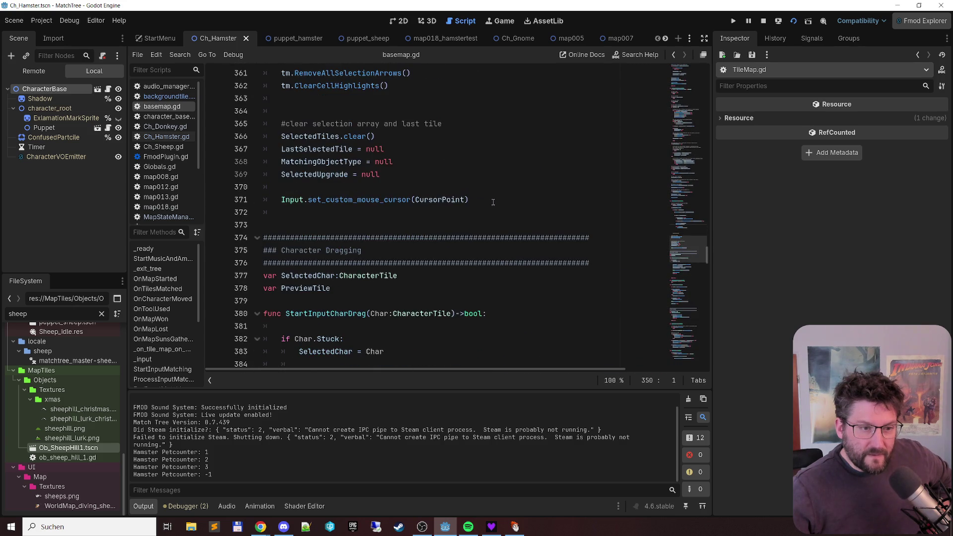
scroll(493, 202, down, 13)
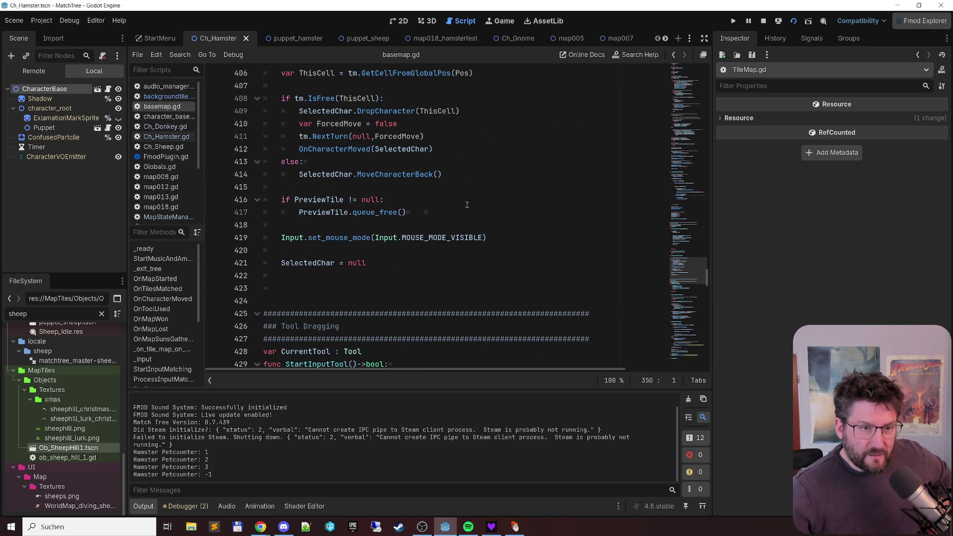
scroll(477, 221, up, 2)
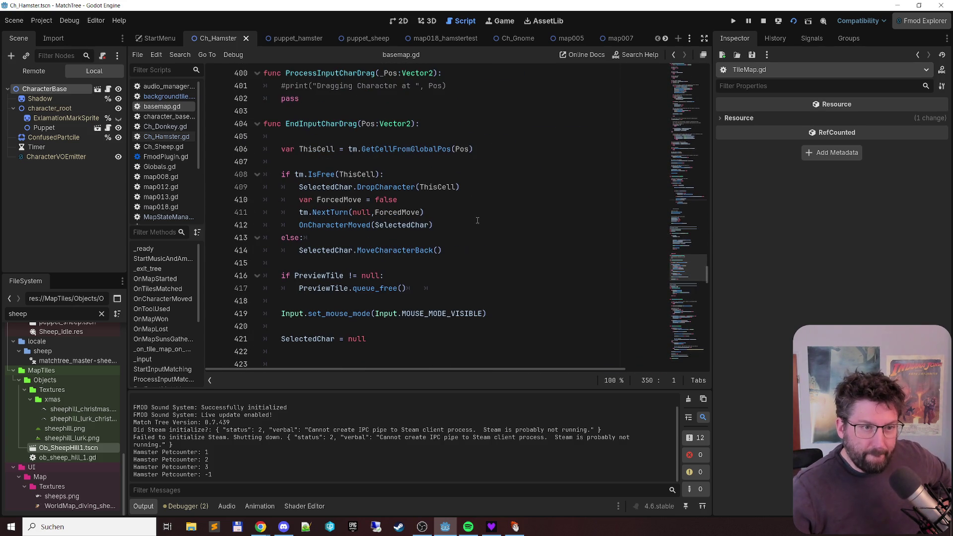
ctrl+click(337, 218)
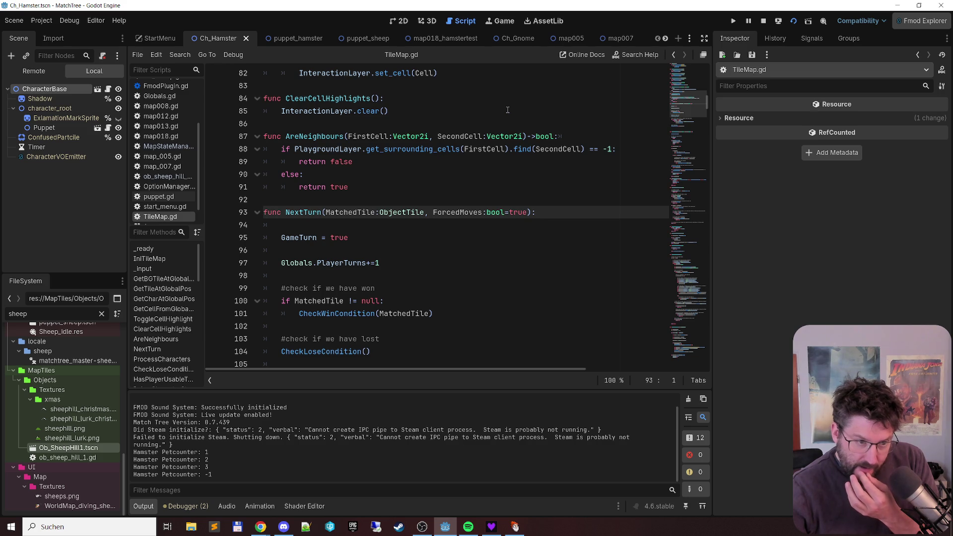
Step: Return to basemap.gd's character drag code and follow its NextTurn call to the definition
scroll(502, 110, down, 2)
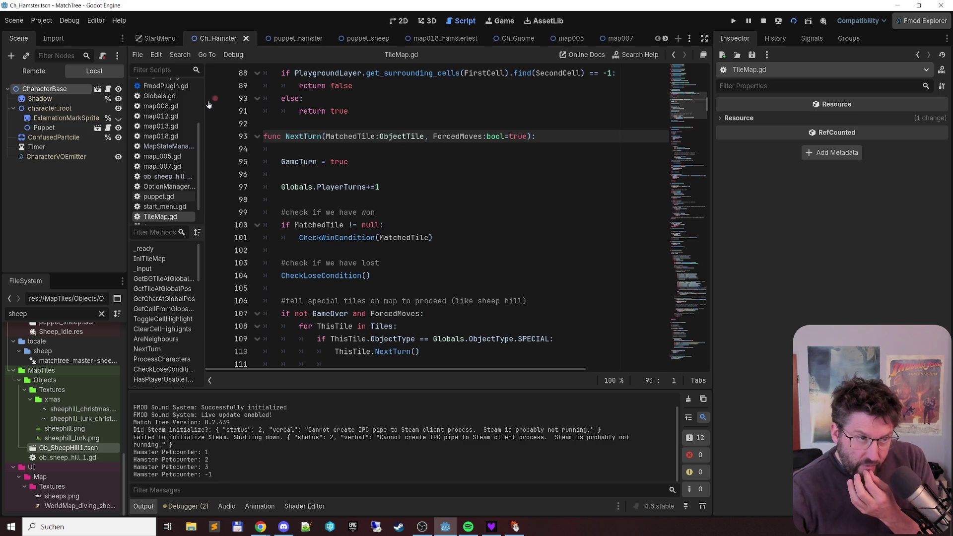
scroll(167, 113, up, 3)
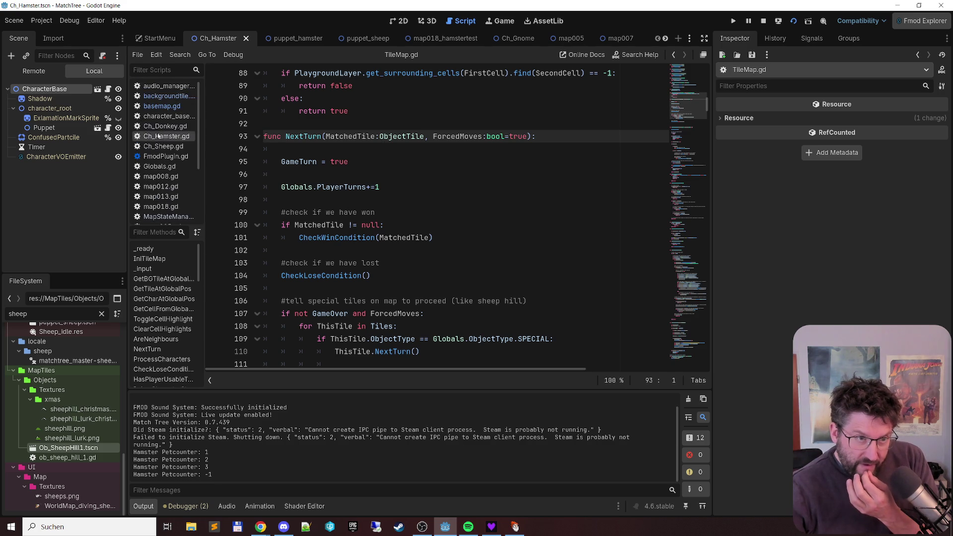
click(169, 108)
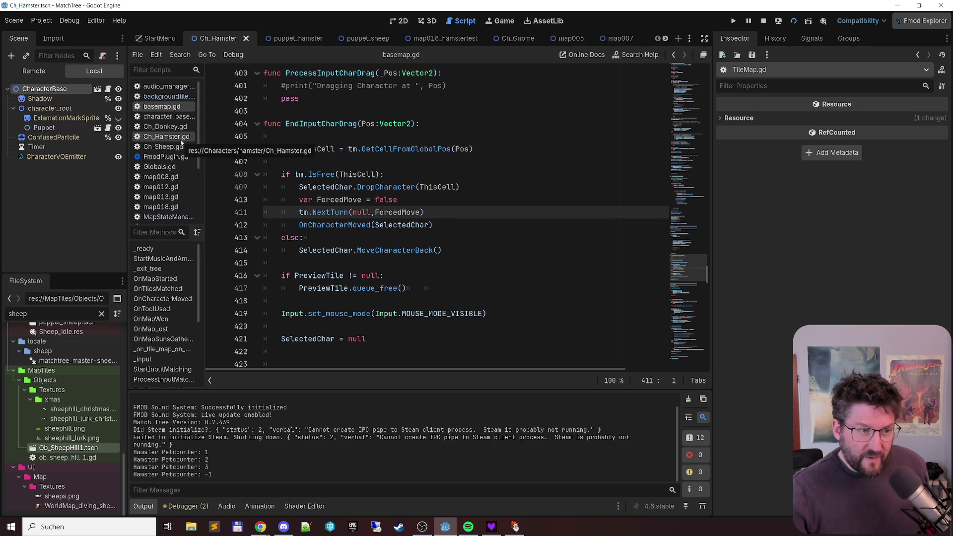
ctrl+click(331, 212)
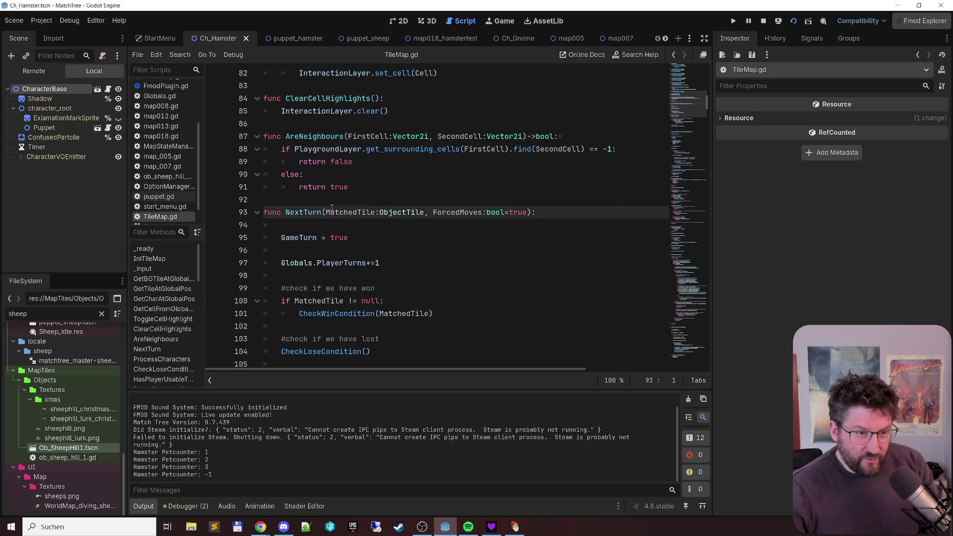
scroll(417, 163, down, 4)
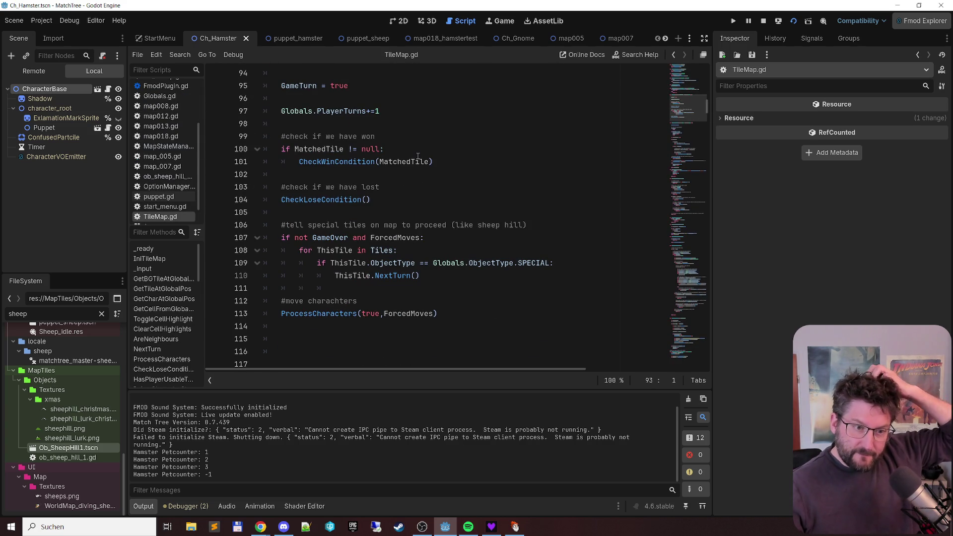
mouse_move(417, 162)
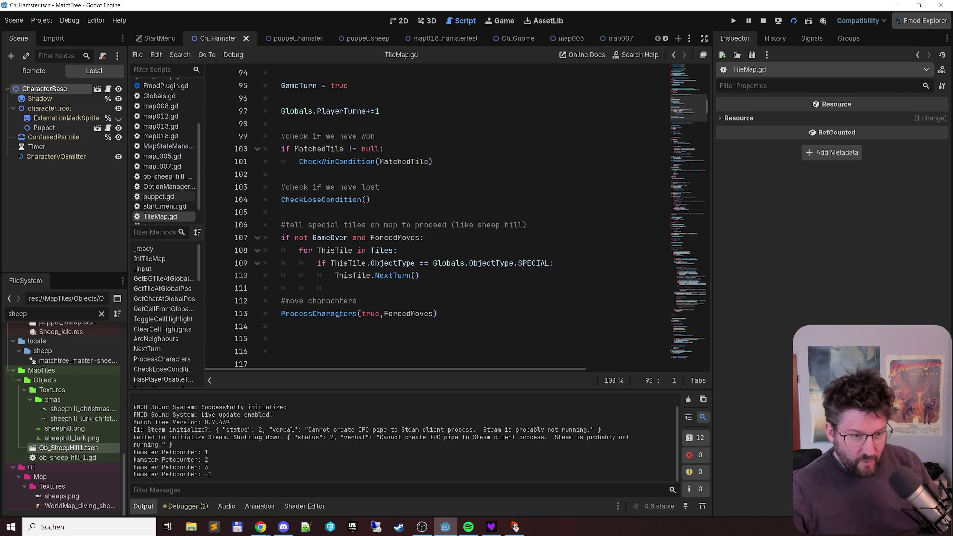
ctrl+click(319, 314)
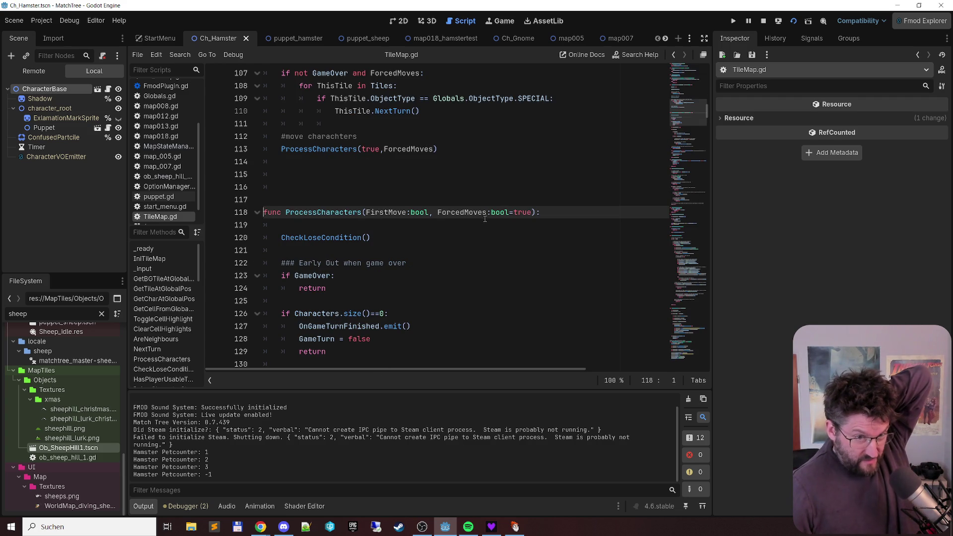
mouse_move(499, 211)
scroll(506, 98, down, 5)
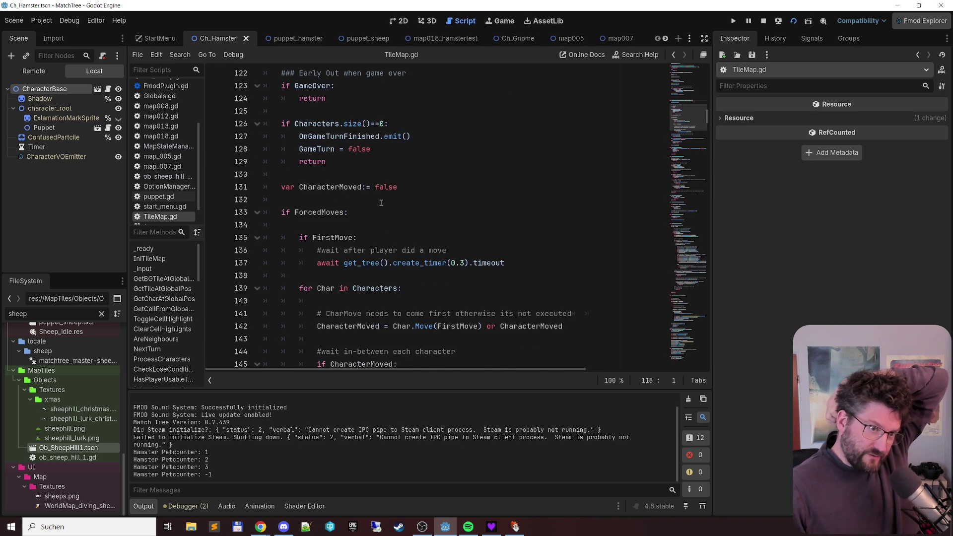
scroll(386, 224, down, 1)
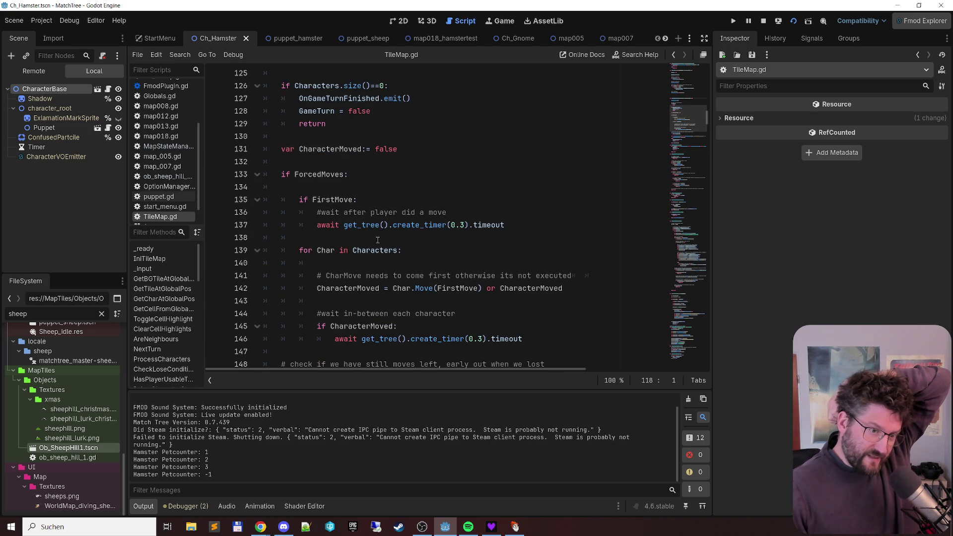
scroll(378, 236, down, 2)
scroll(352, 168, up, 2)
scroll(353, 167, up, 2)
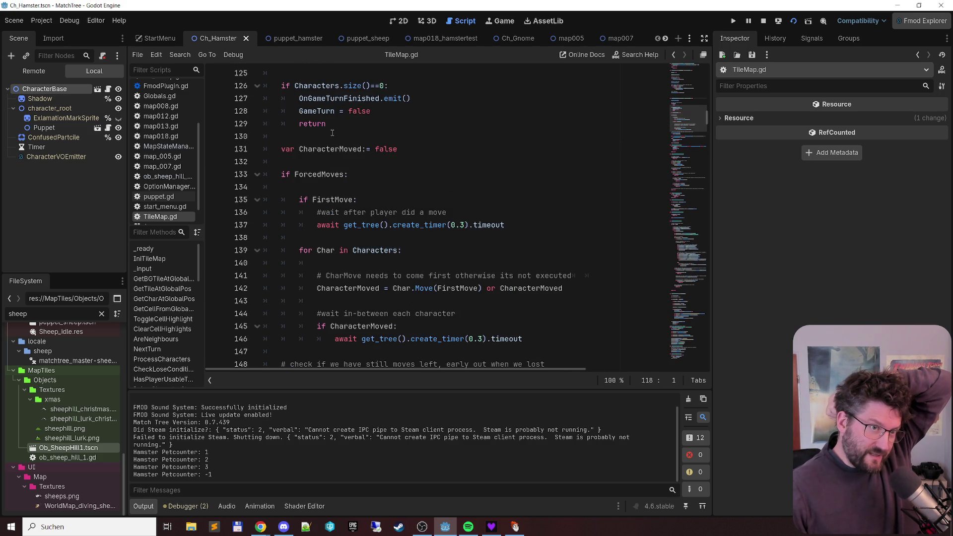
scroll(332, 133, up, 1)
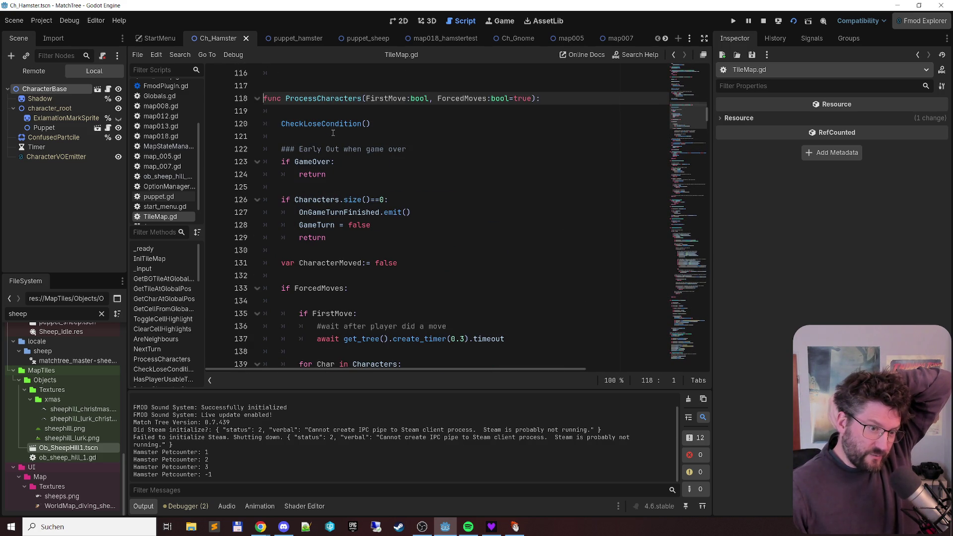
scroll(333, 133, down, 4)
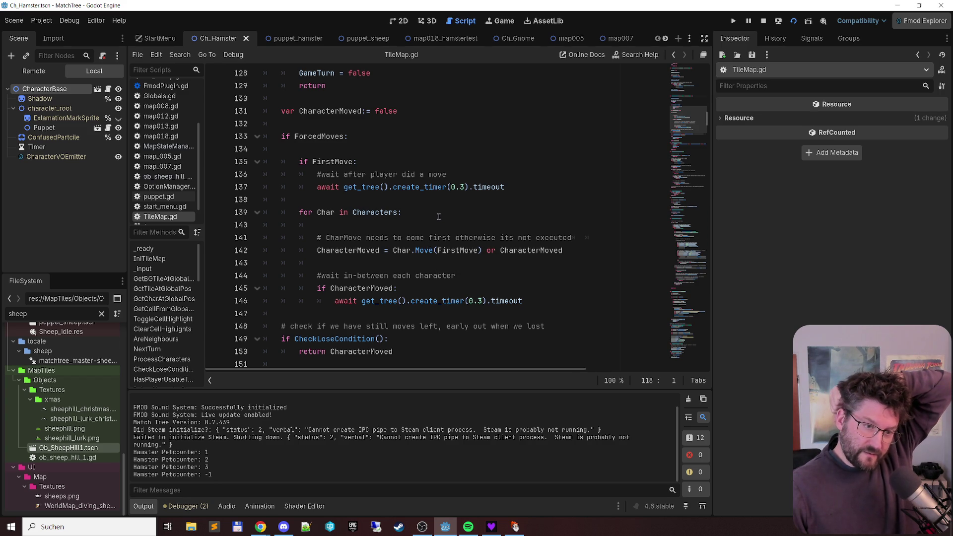
scroll(439, 216, up, 4)
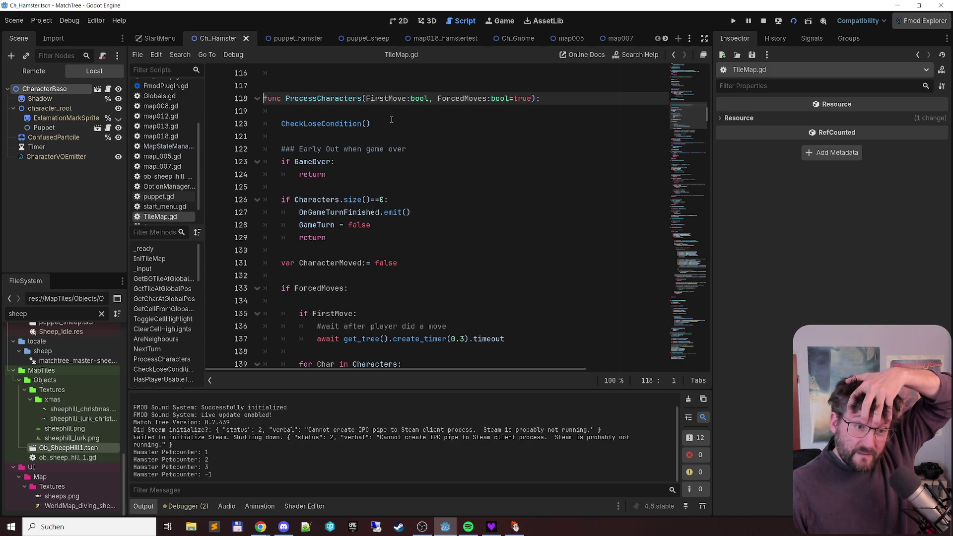
scroll(391, 119, down, 3)
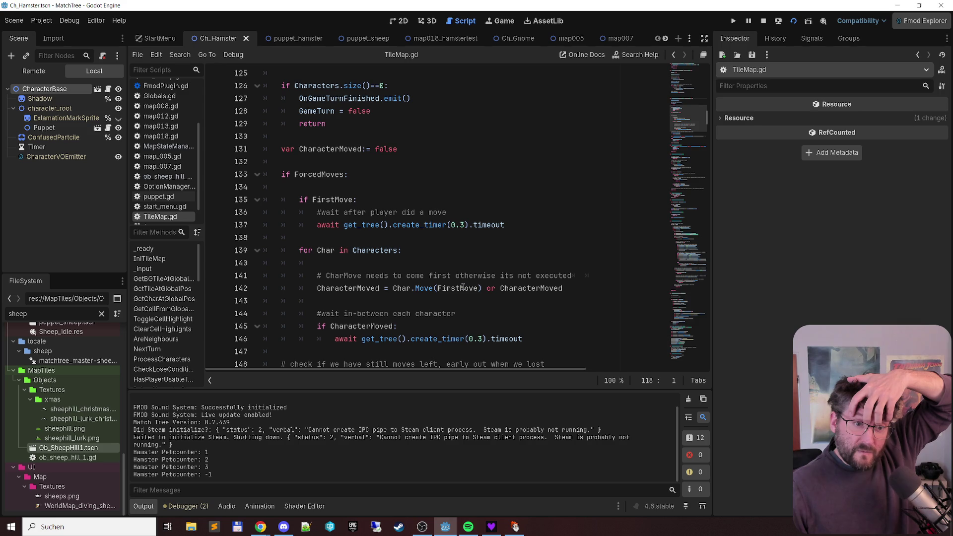
mouse_move(486, 220)
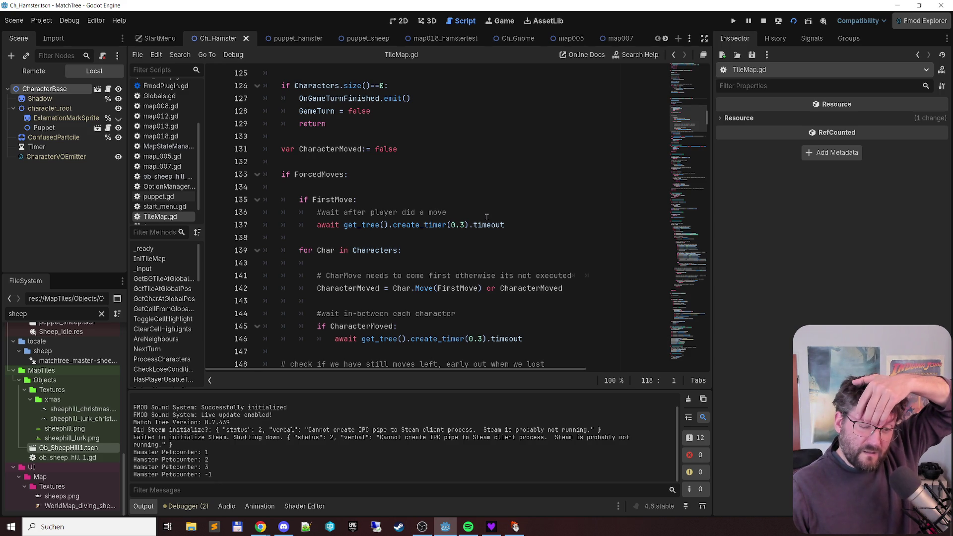
scroll(486, 217, down, 1)
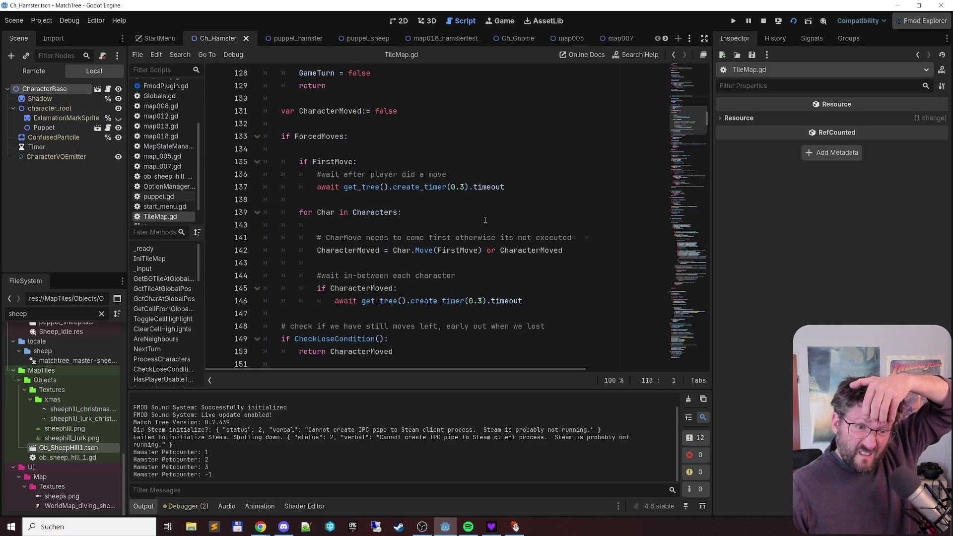
scroll(484, 221, down, 3)
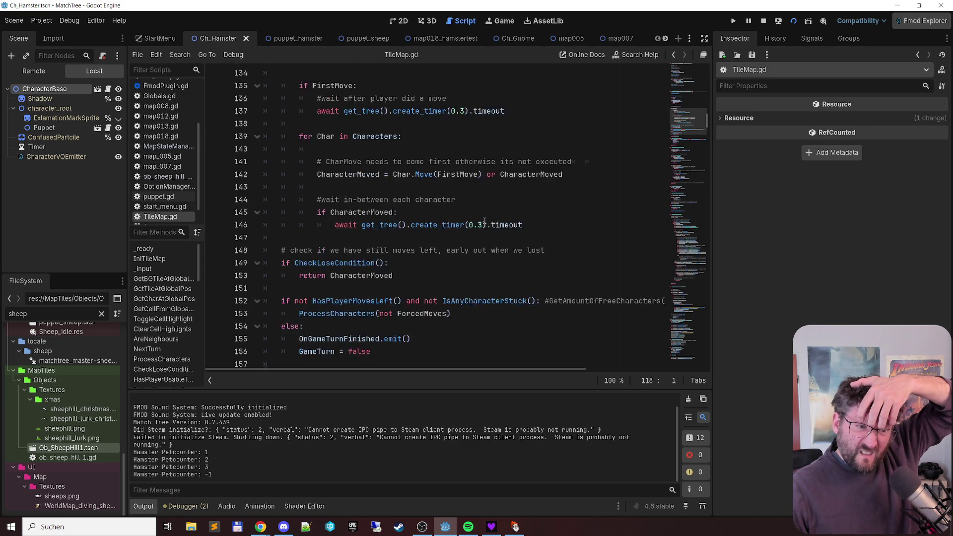
scroll(485, 220, up, 2)
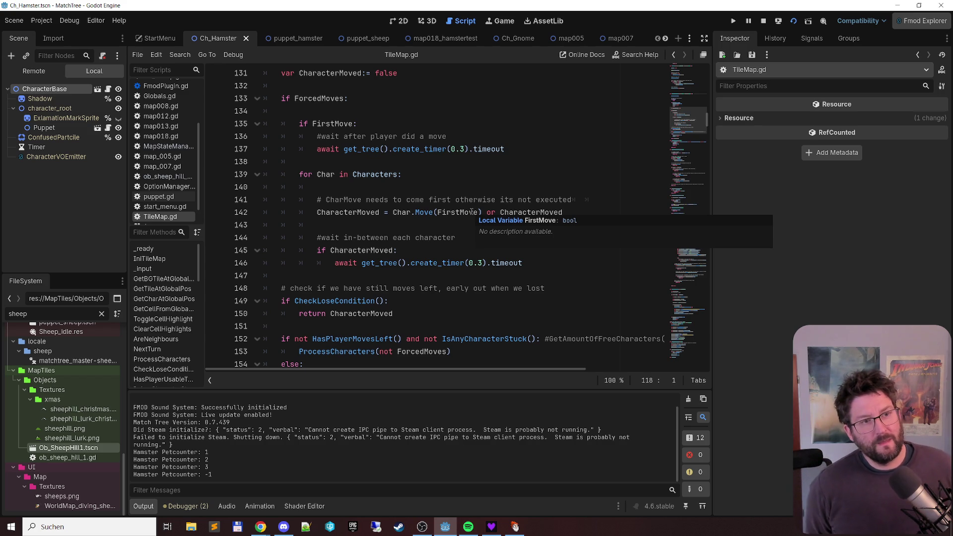
scroll(471, 212, down, 4)
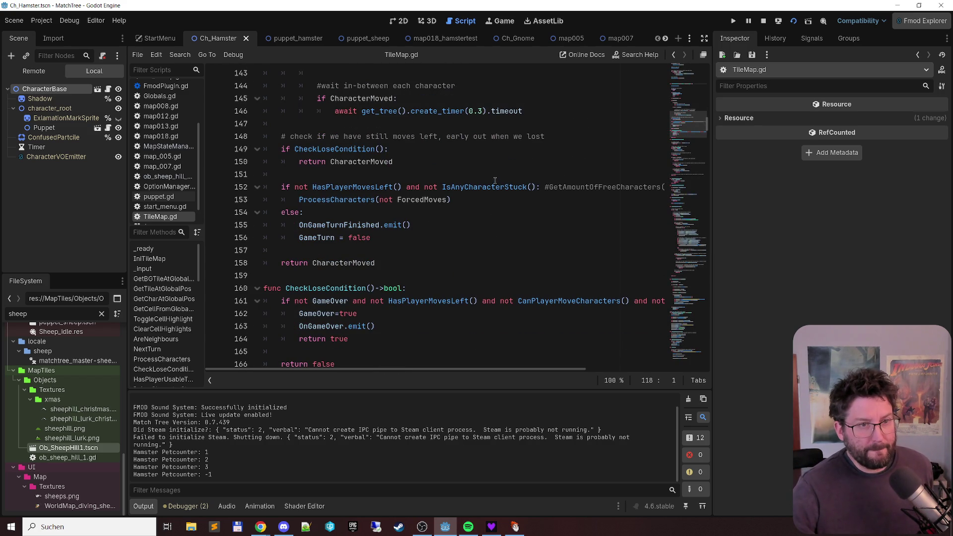
scroll(495, 172, up, 12)
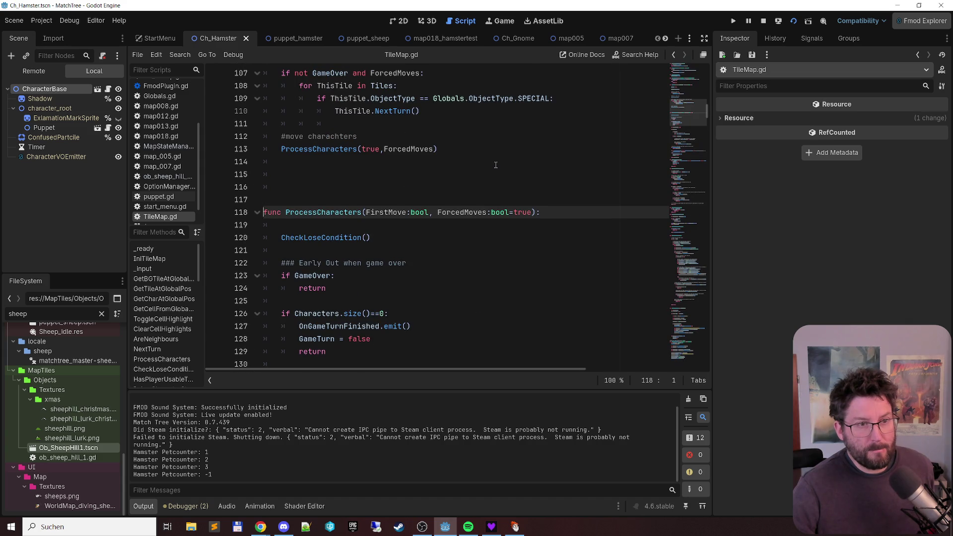
scroll(495, 165, up, 3)
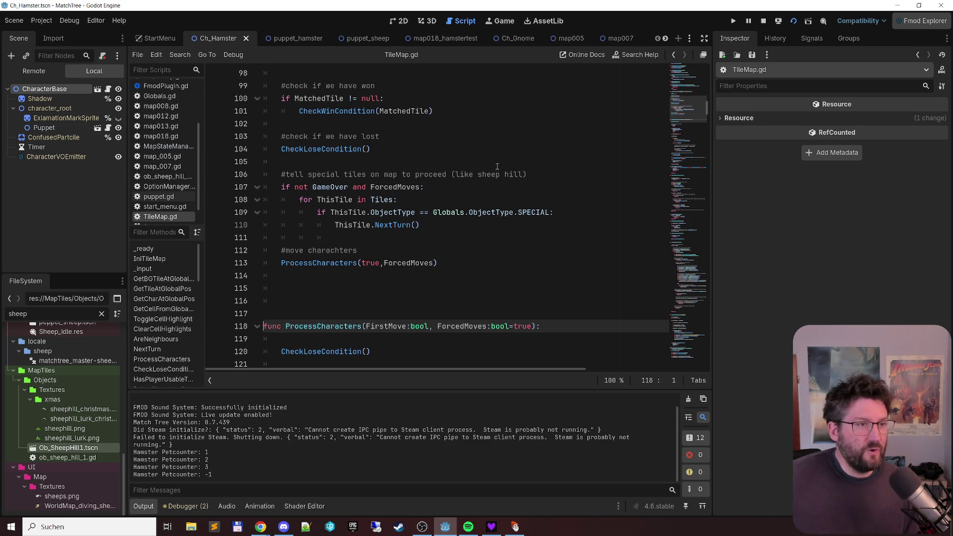
scroll(164, 149, up, 5)
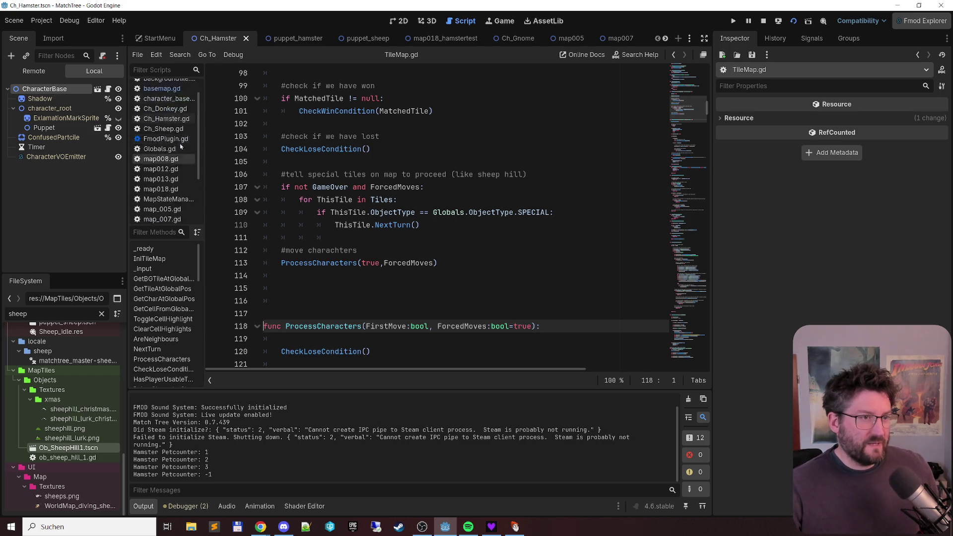
Step: Open basemap.gd and jump to the OnCharacterMoved function definition
click(171, 106)
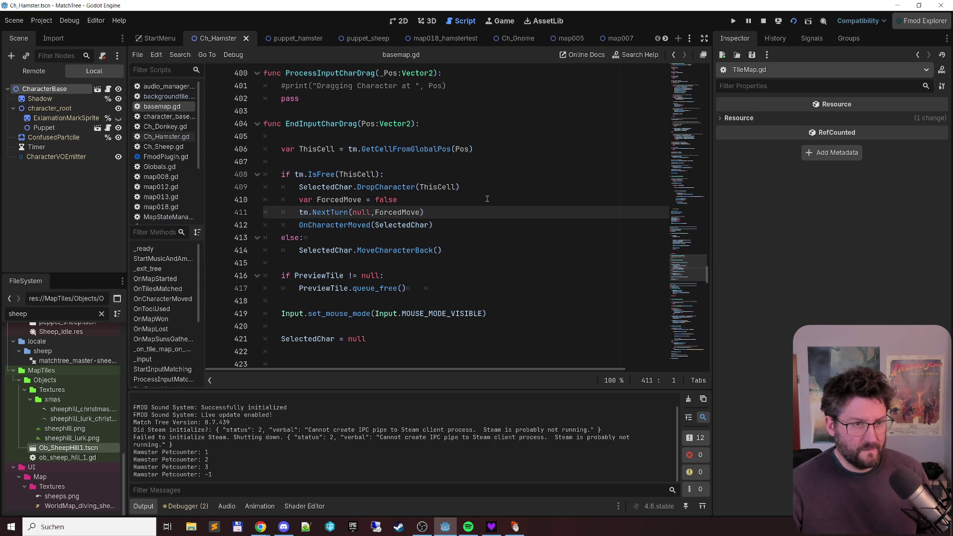
scroll(487, 199, down, 2)
scroll(485, 195, up, 2)
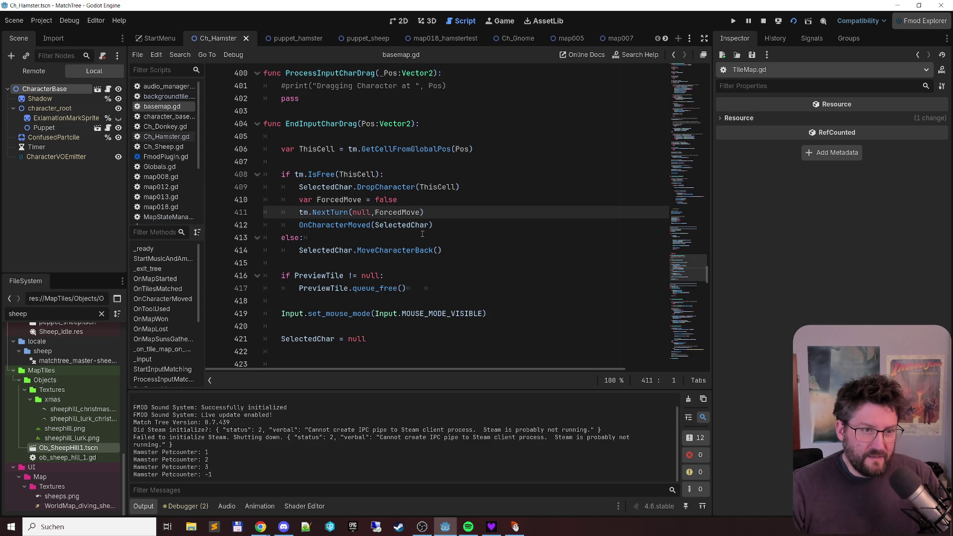
ctrl+click(327, 226)
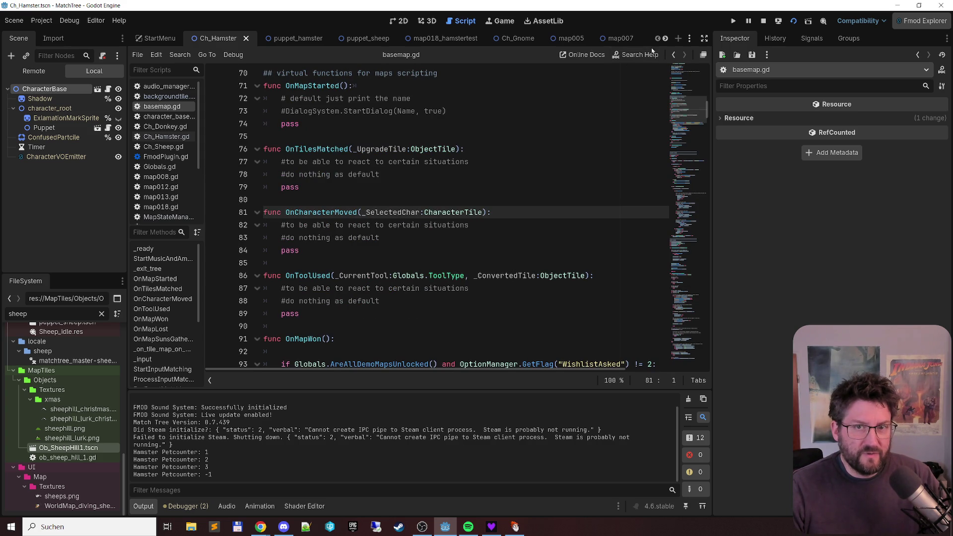
Step: Scroll down to EndInputCharDrag and follow its call into character_base.gd's DropCharacter function
scroll(390, 172, up, 3)
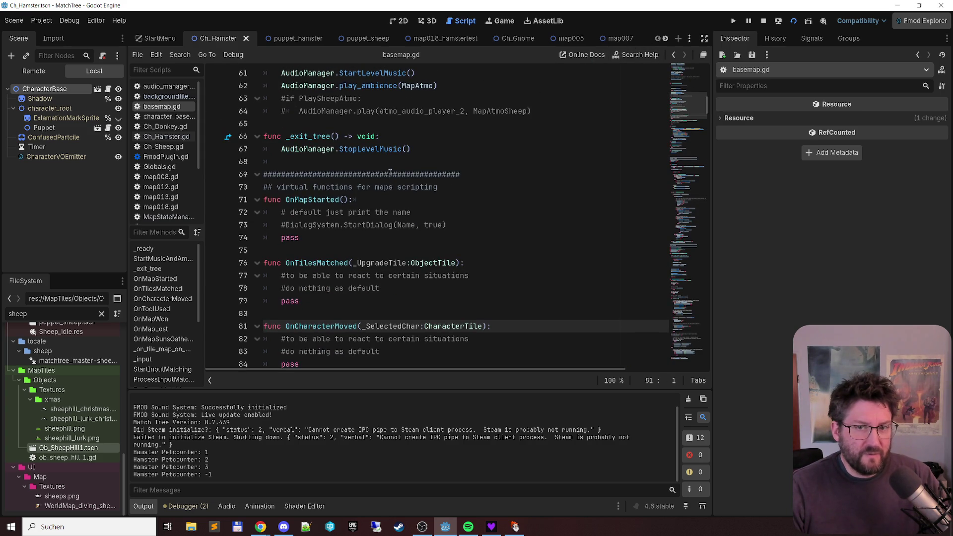
click(674, 199)
scroll(577, 228, down, 5)
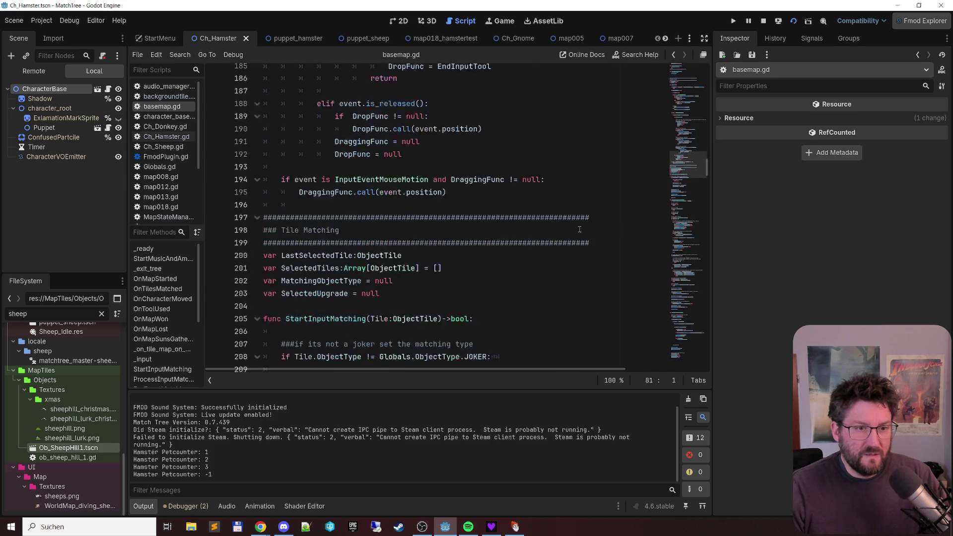
scroll(578, 229, down, 15)
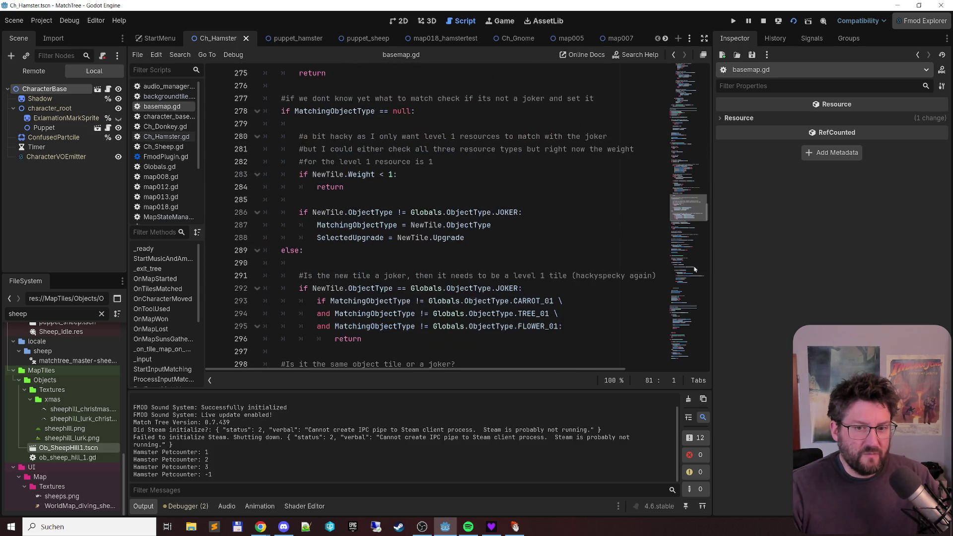
scroll(523, 245, down, 5)
scroll(523, 245, down, 7)
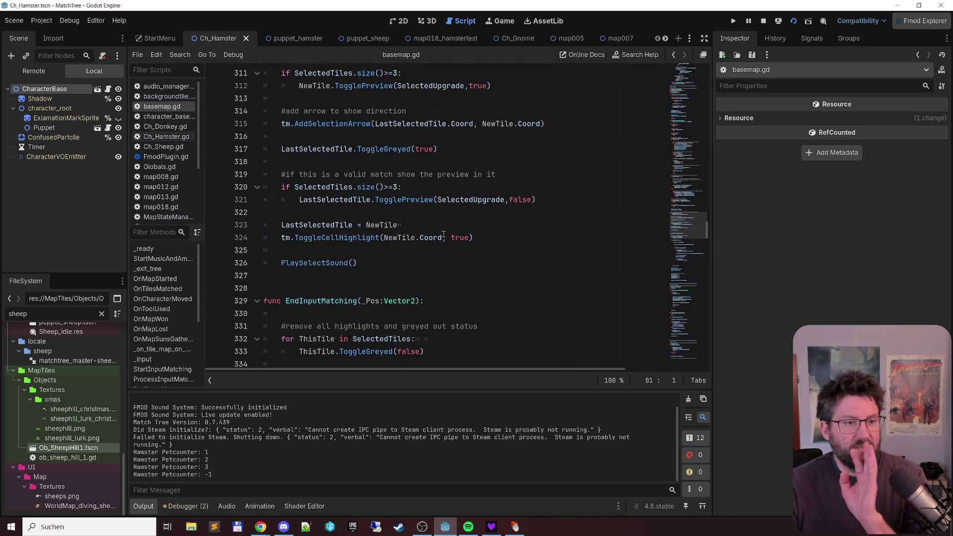
scroll(442, 231, down, 5)
scroll(441, 230, down, 5)
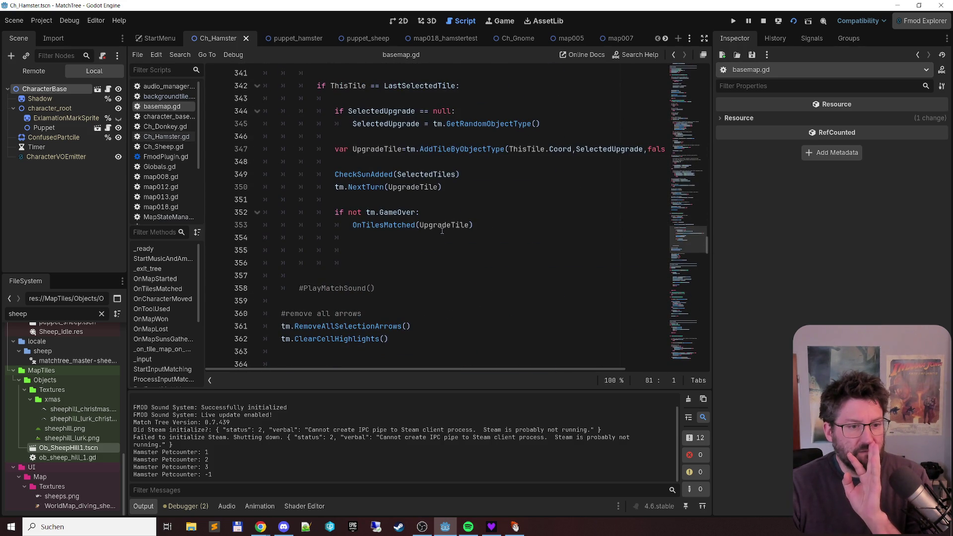
scroll(441, 226, down, 6)
scroll(441, 226, down, 14)
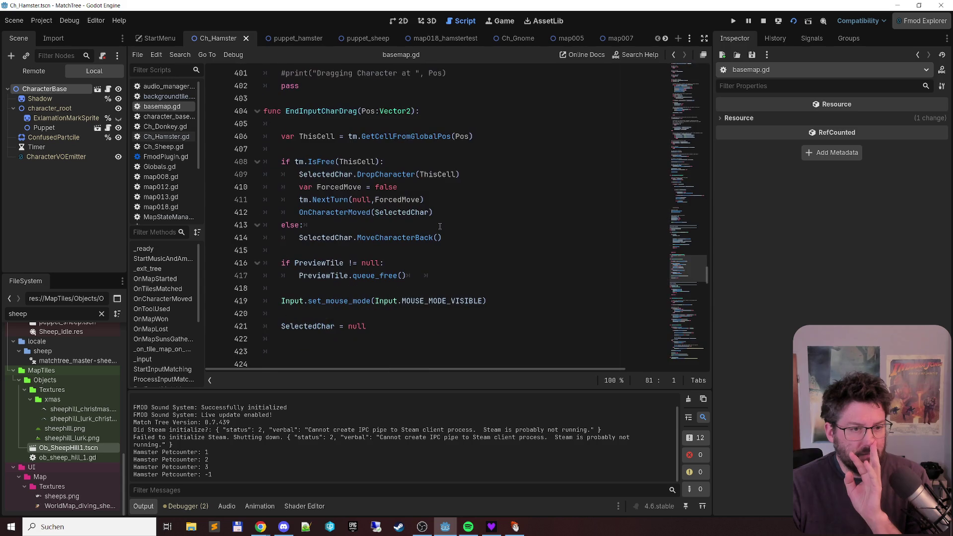
scroll(440, 227, up, 1)
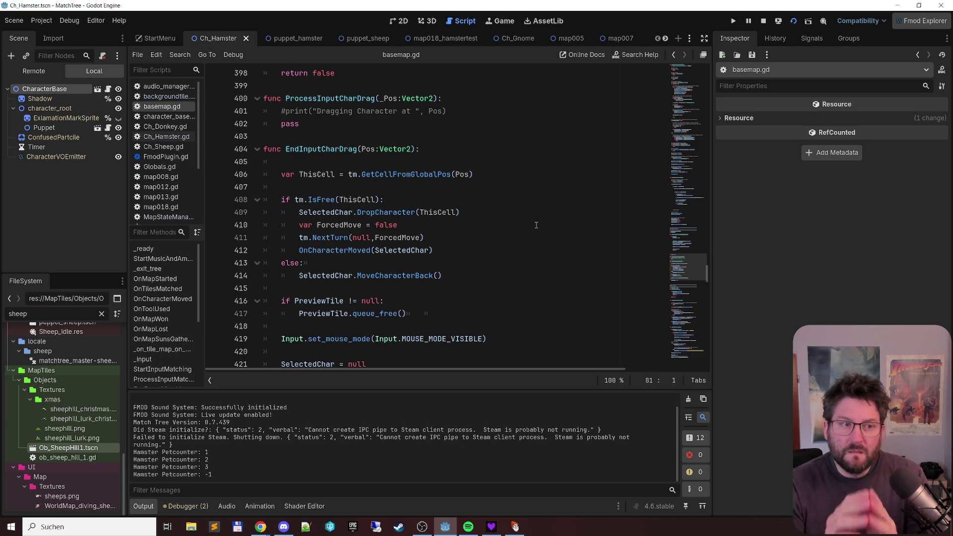
ctrl+click(386, 212)
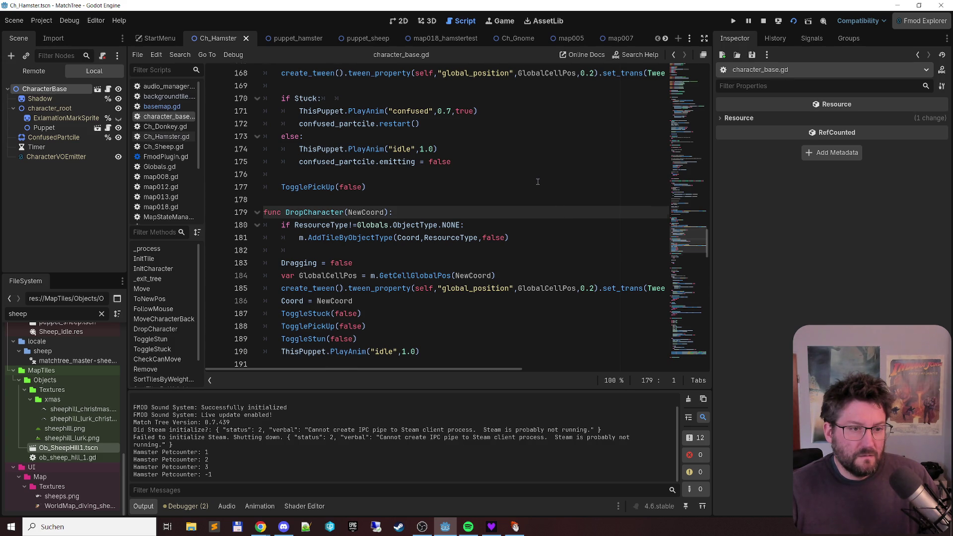
scroll(537, 182, down, 1)
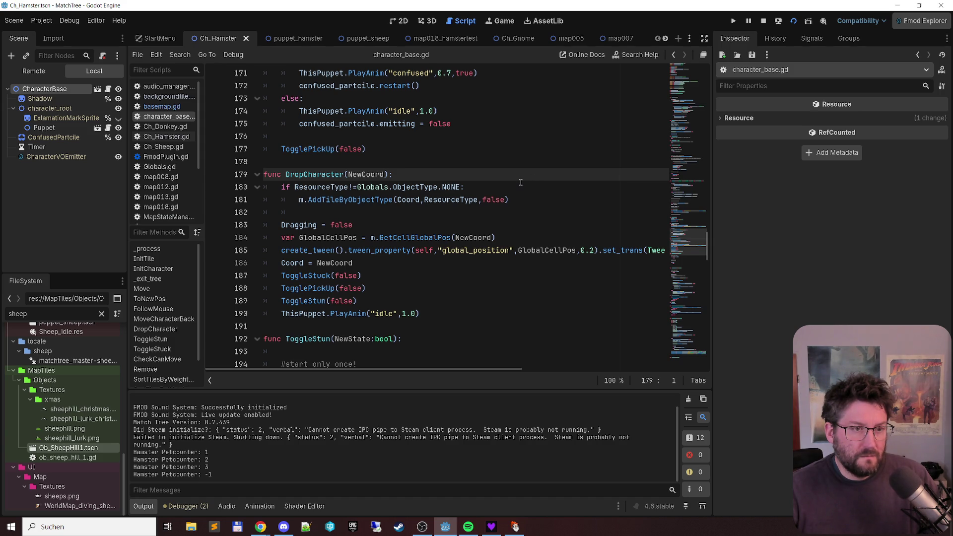
scroll(521, 183, up, 2)
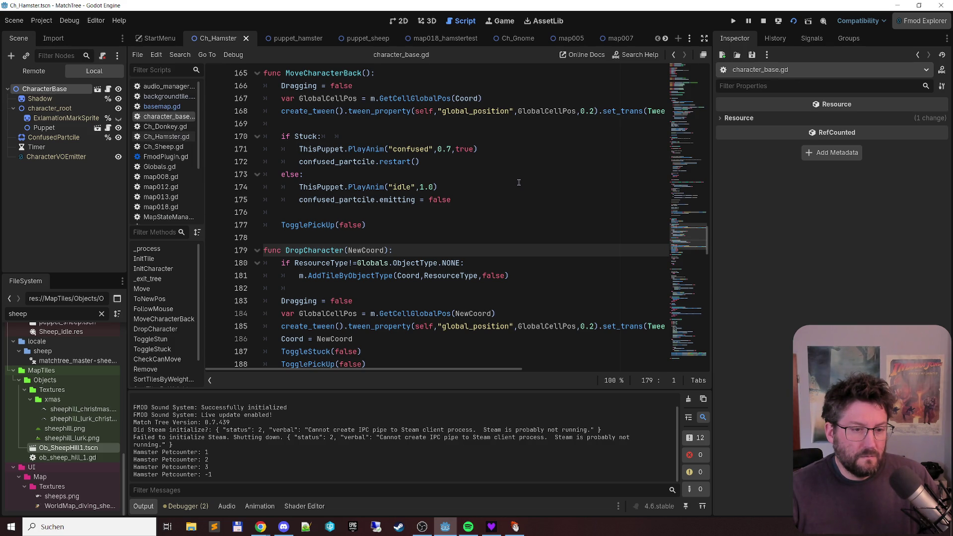
scroll(519, 182, down, 1)
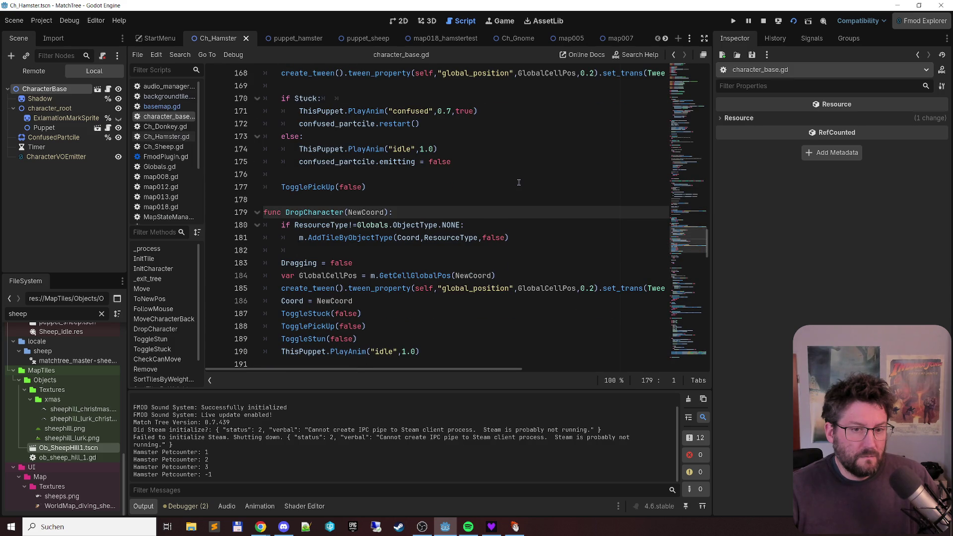
scroll(519, 183, down, 1)
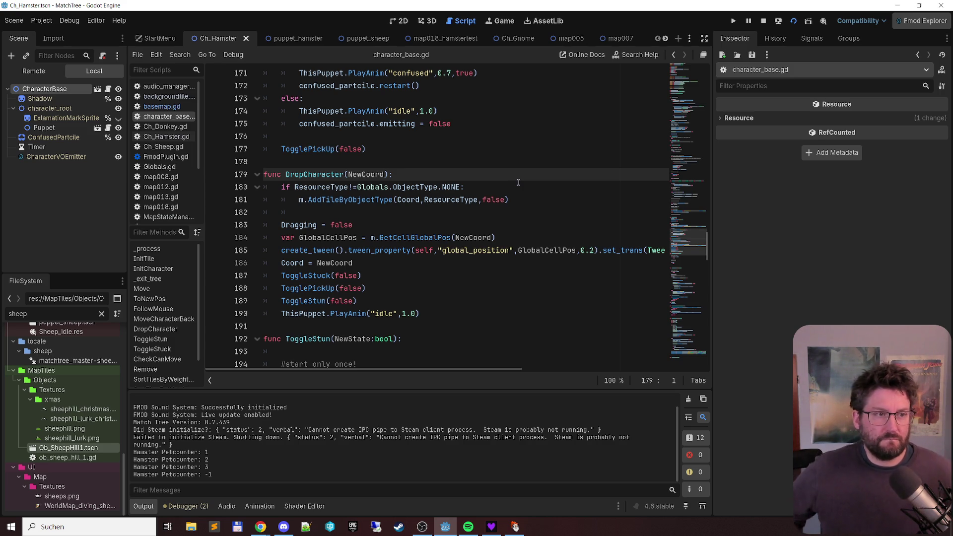
click(177, 107)
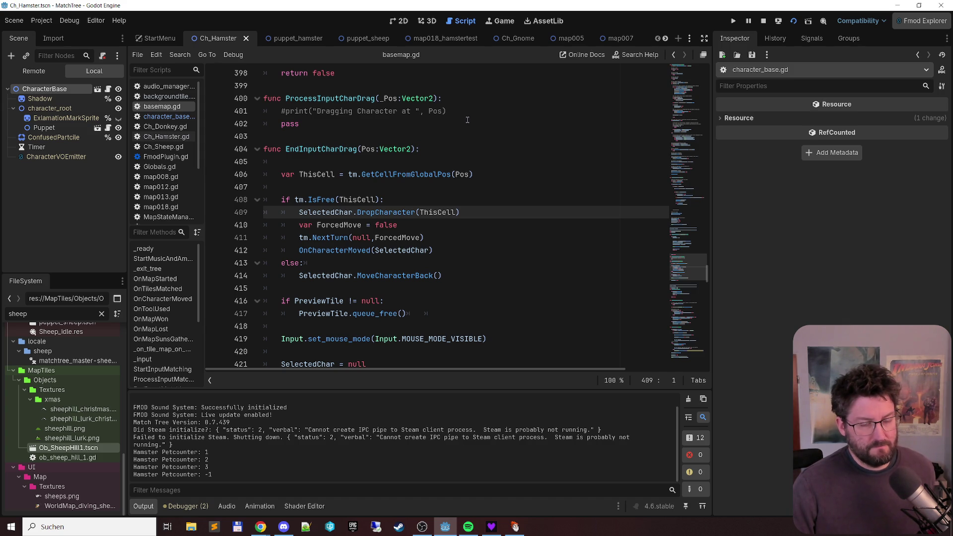
Step: Follow basemap.gd's tm.NextTurn call to TileMap.gd, where ForcedMoves defaults to true
ctrl+click(327, 239)
scroll(512, 174, down, 1)
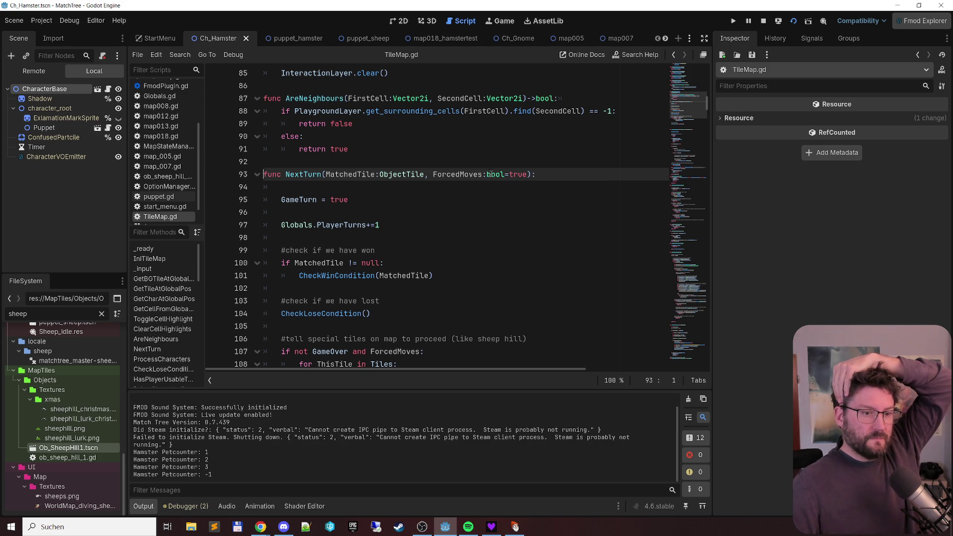
Step: Jump from line 113 to the ProcessCharacters definition and read through its ForcedMoves block
scroll(490, 173, down, 2)
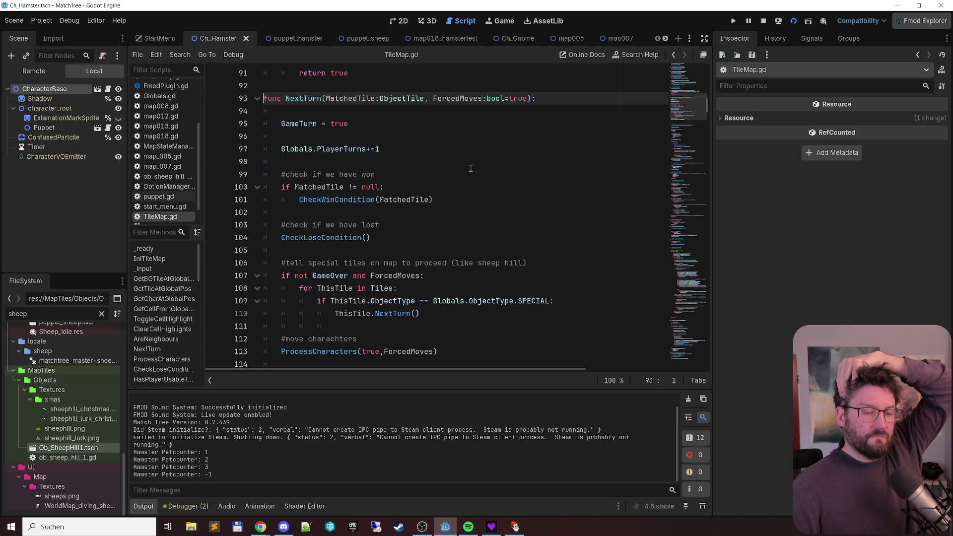
scroll(471, 169, down, 2)
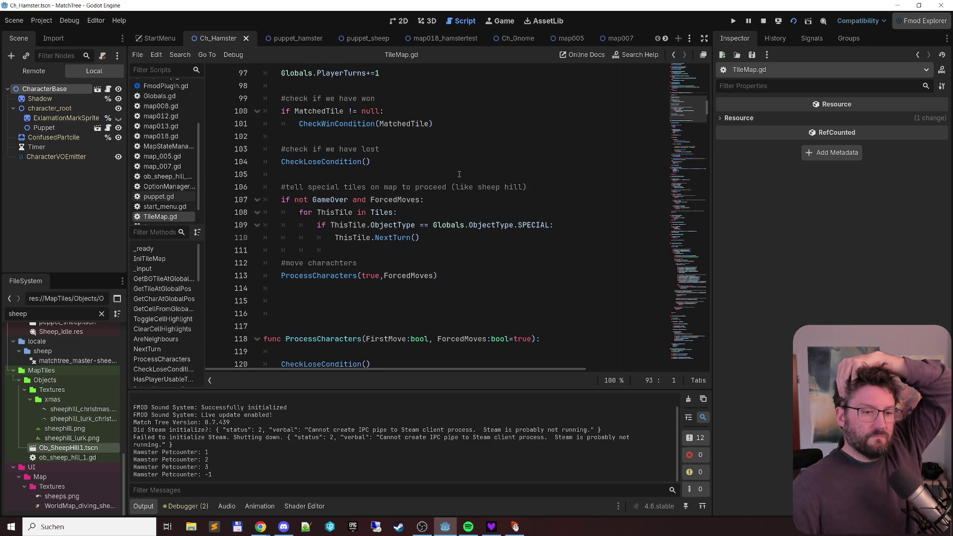
ctrl+click(314, 275)
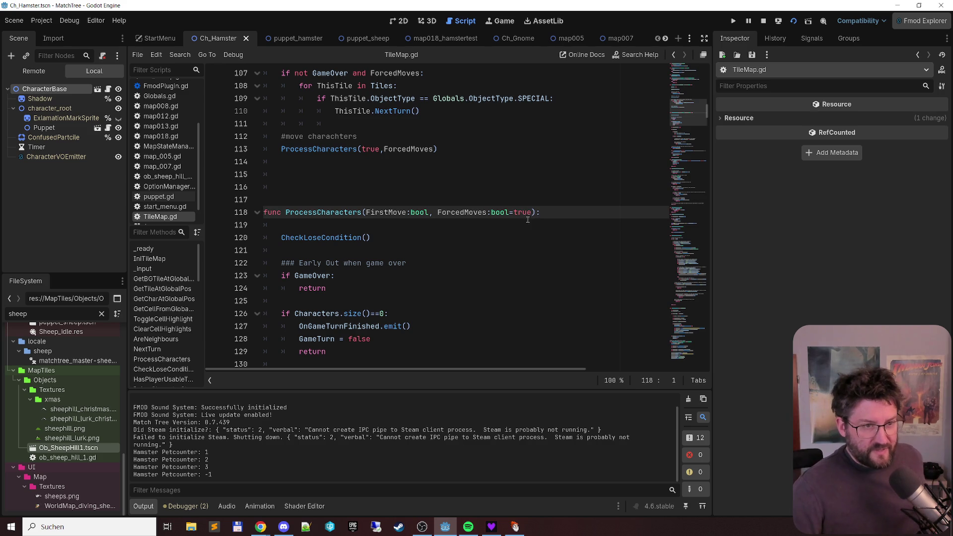
scroll(524, 214, down, 1)
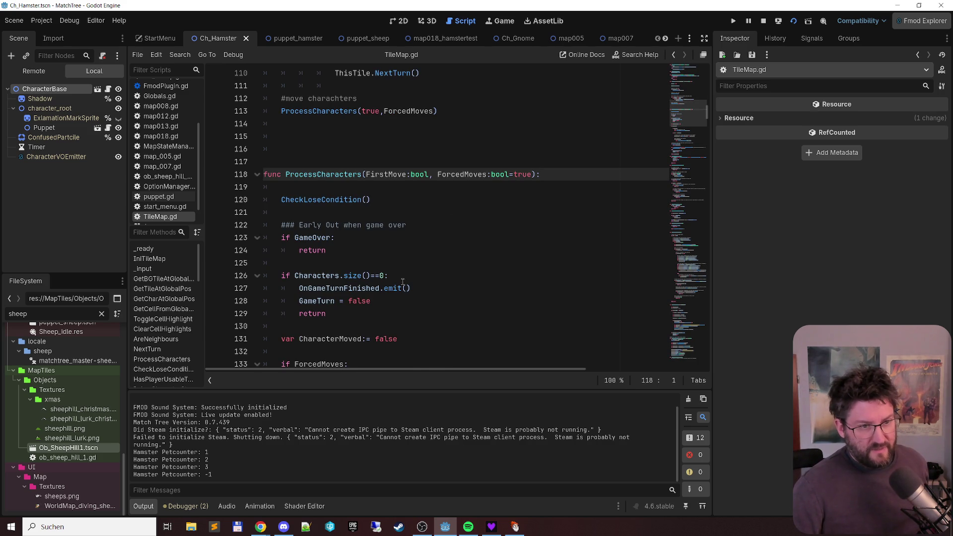
scroll(403, 282, down, 1)
scroll(375, 275, down, 1)
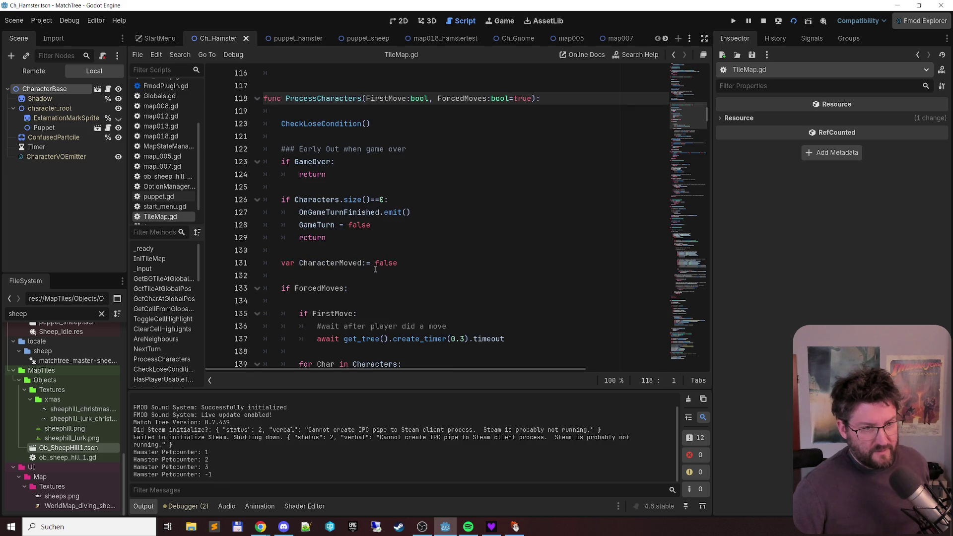
scroll(336, 236, down, 1)
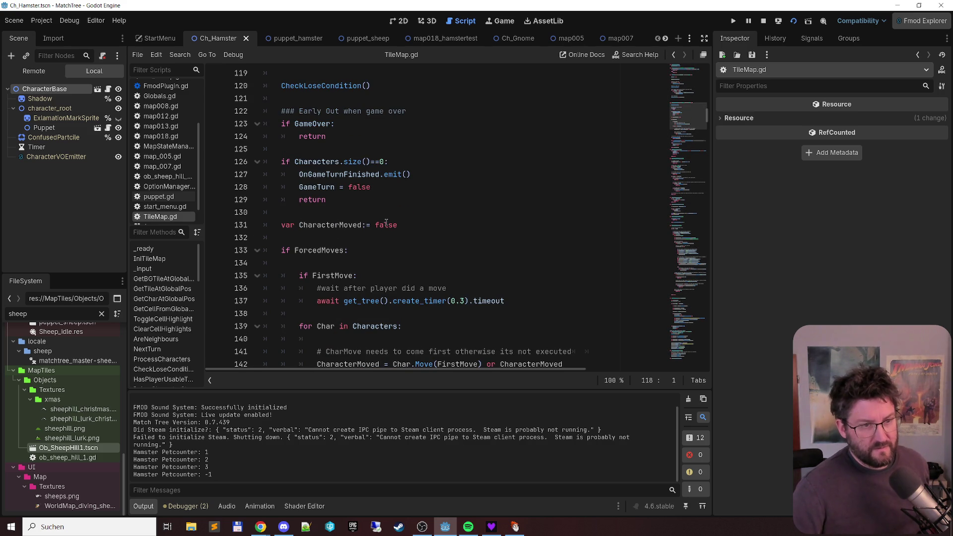
scroll(387, 223, down, 2)
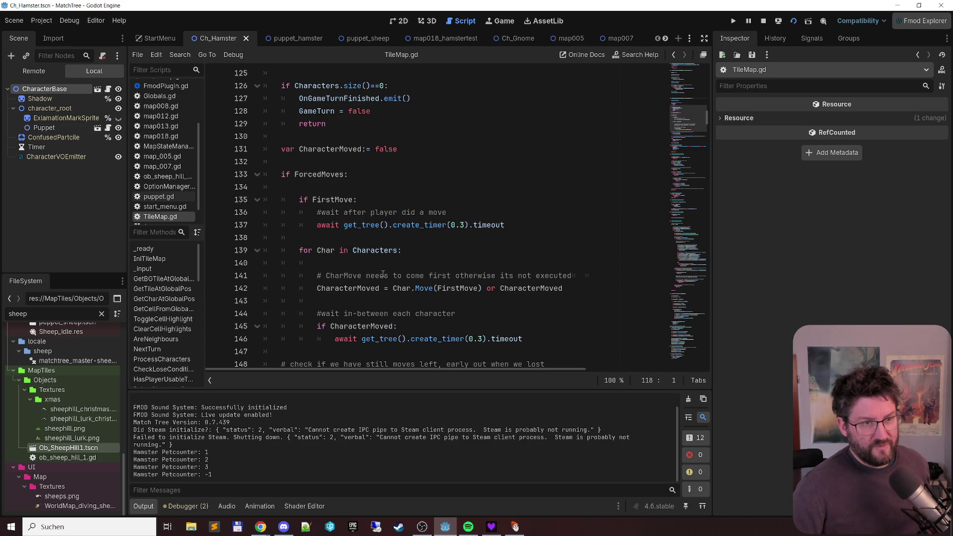
scroll(385, 269, down, 1)
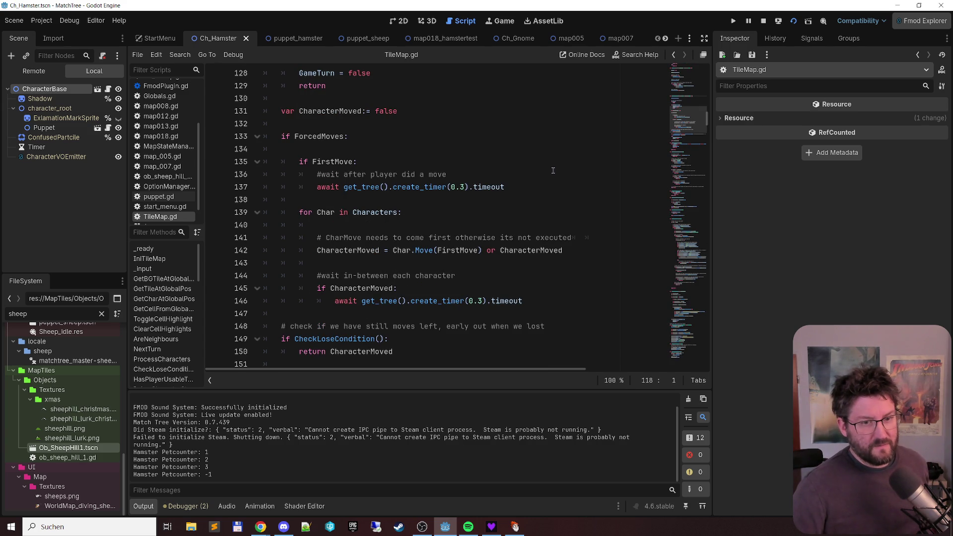
Step: Add an else: branch after the forced-moves block containing a copy of 'for Char in Characters:'
click(350, 317)
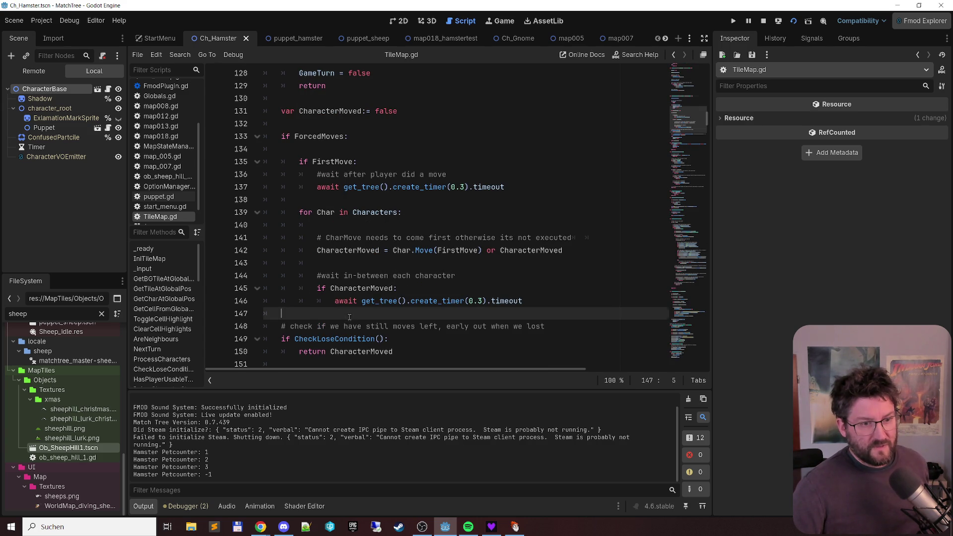
key(Down)
key(Up)
text(else:)
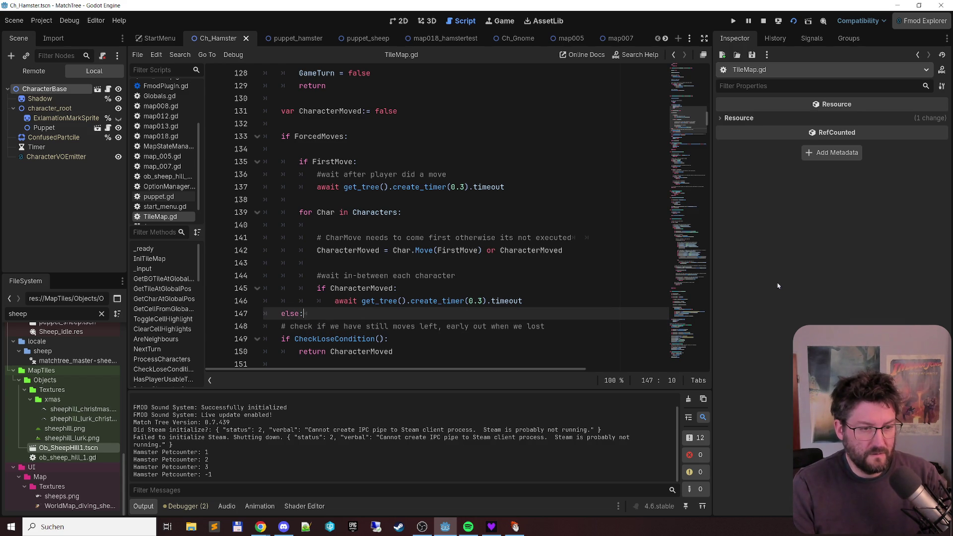
key(Return)
key(Up)
key(Up)
key(Up)
key(Up)
key(Up)
key(Up)
key(Home)
key(shift+End)
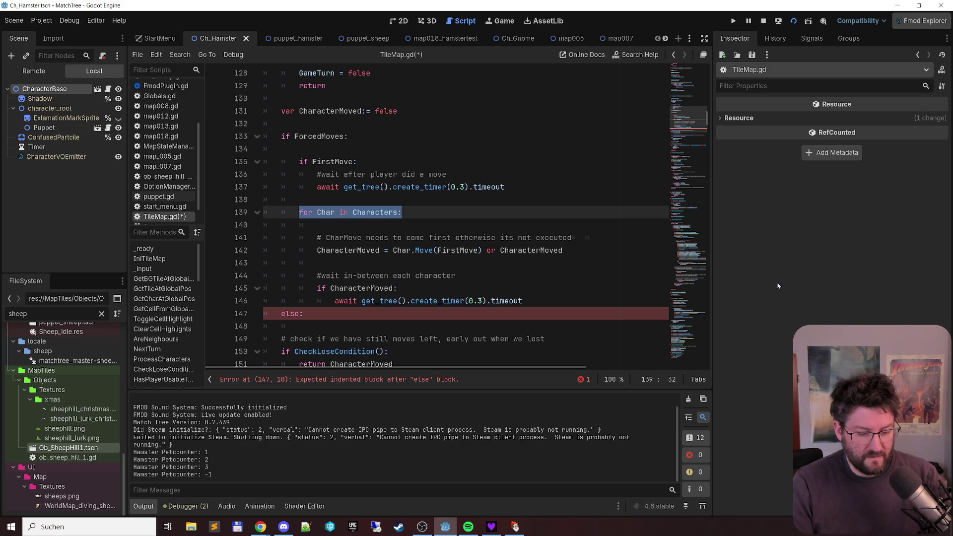
key(ctrl+c)
key(Down)
key(Down)
key(Down)
key(ctrl+v)
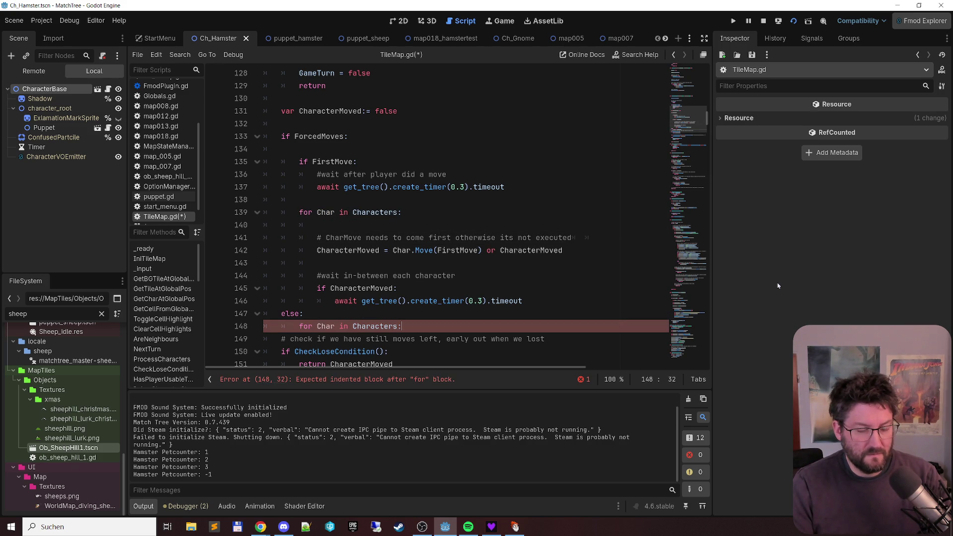
key(Return)
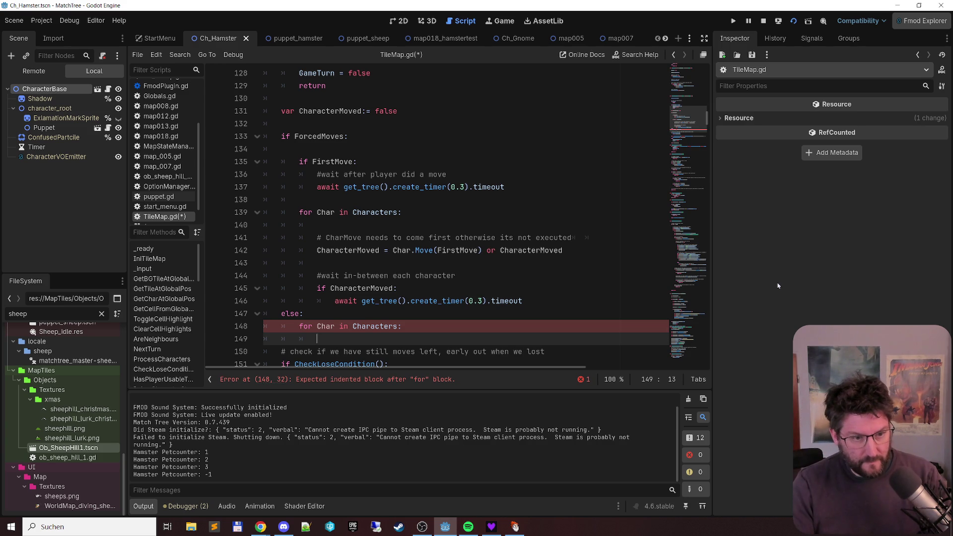
Step: Add a # comment above the new loop about pinging characters when the move isn't forced
key(Up)
key(Up)
key(Return)
text(#)
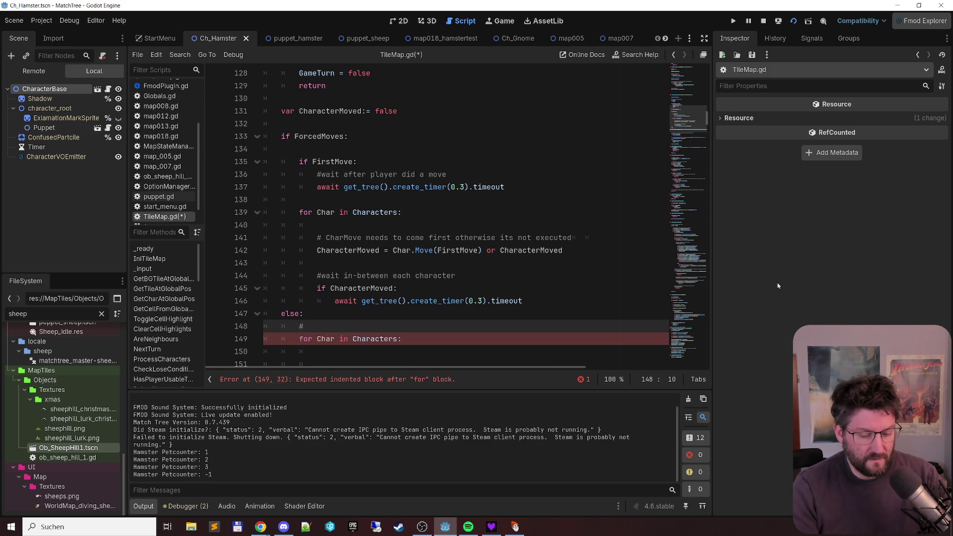
text(if not fo)
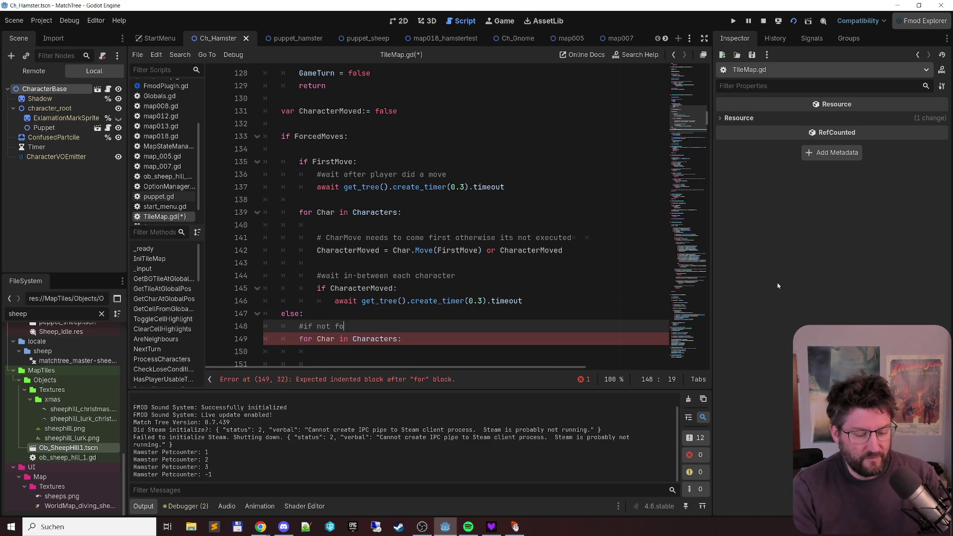
text(rced move)
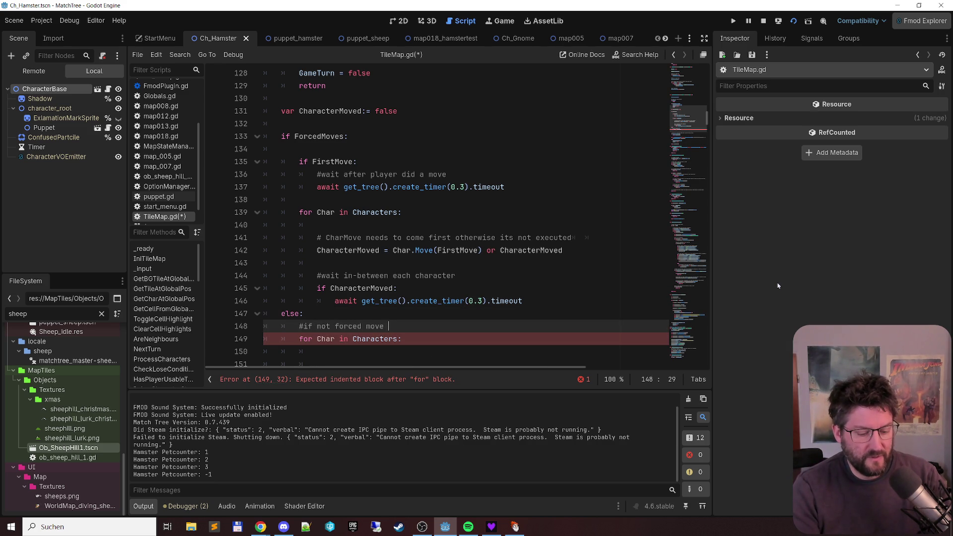
text(g a)
text(characters with ex)
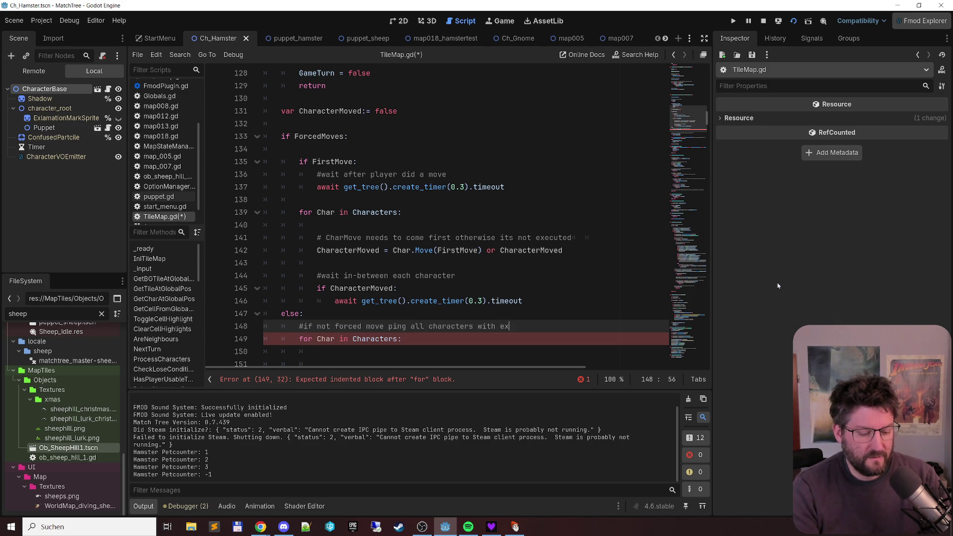
text(ng )
text(function)
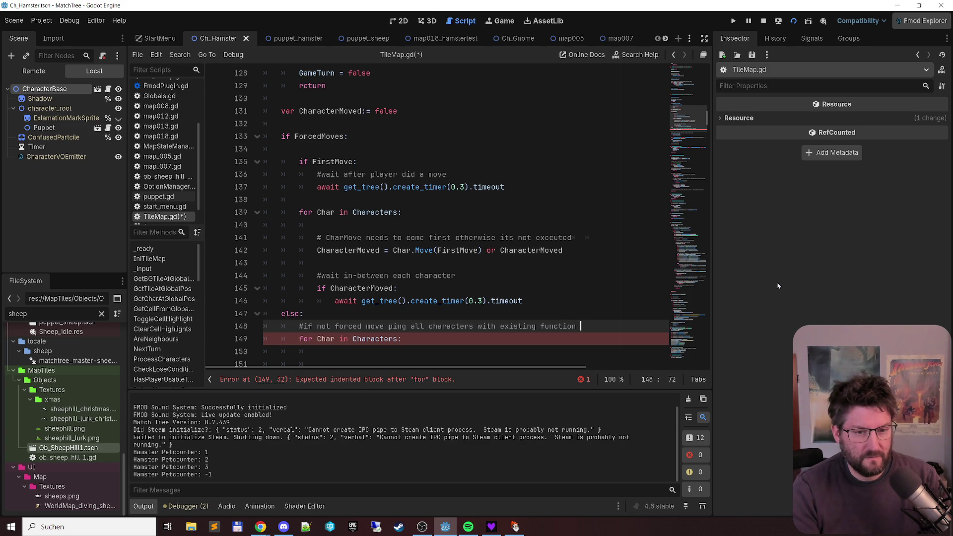
text(hat )
text(something )
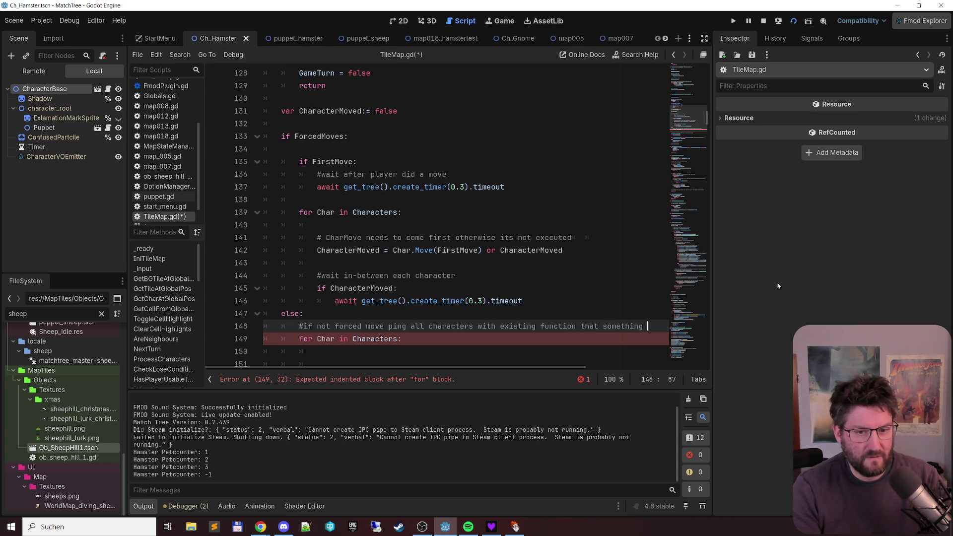
text(might hav)
key(Home)
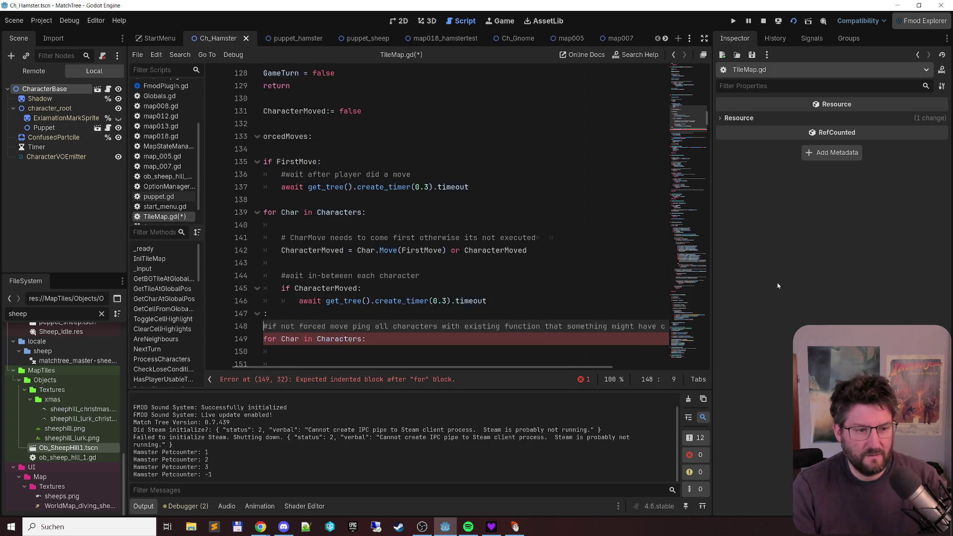
key(Home)
key(Down)
key(Down)
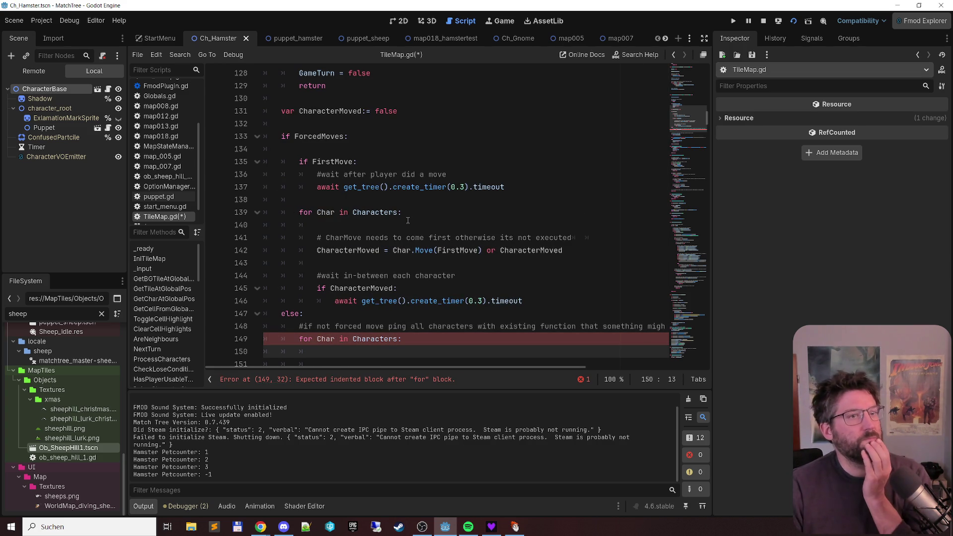
click(187, 148)
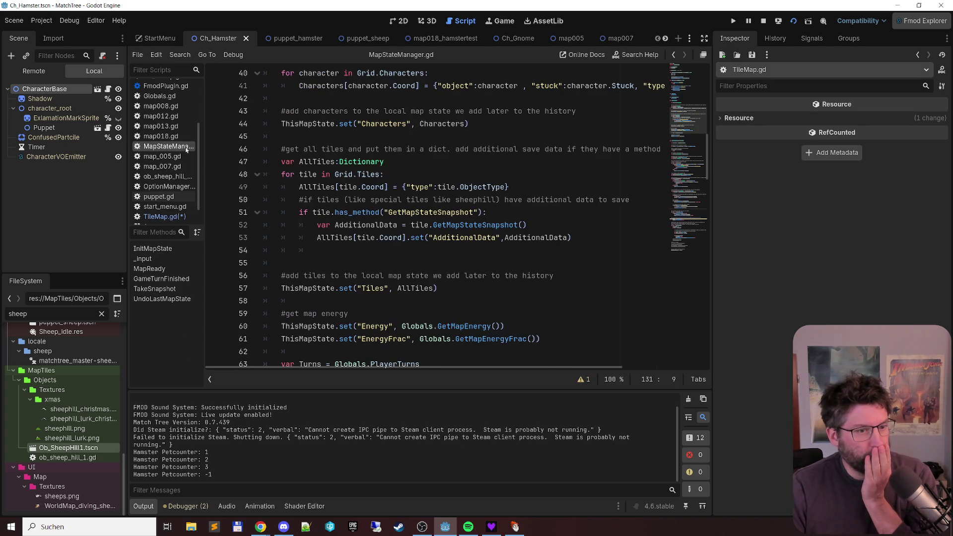
Step: Copy the 'if tile.has_method' line from MapStateManager.gd line 51 into TileMap.gd's new loop
click(415, 213)
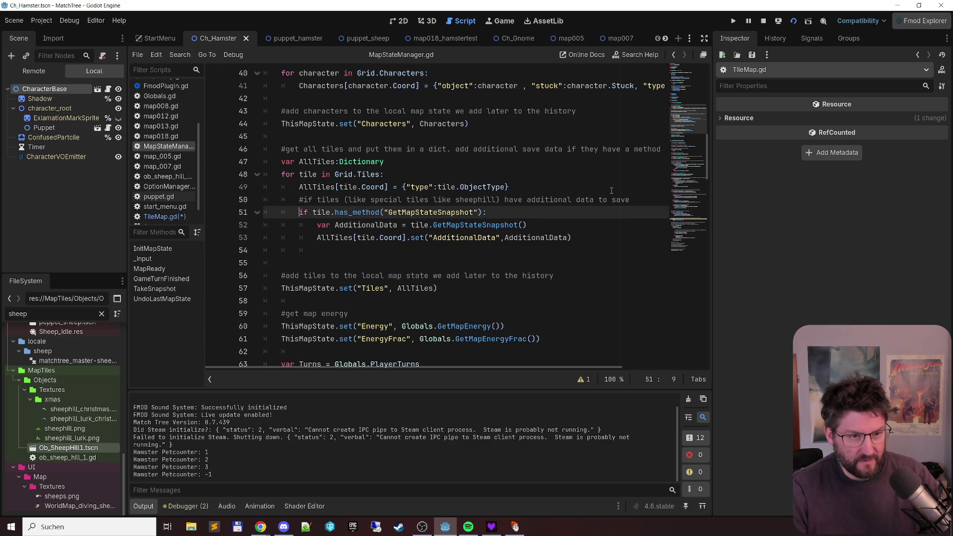
key(Home)
key(shift+End)
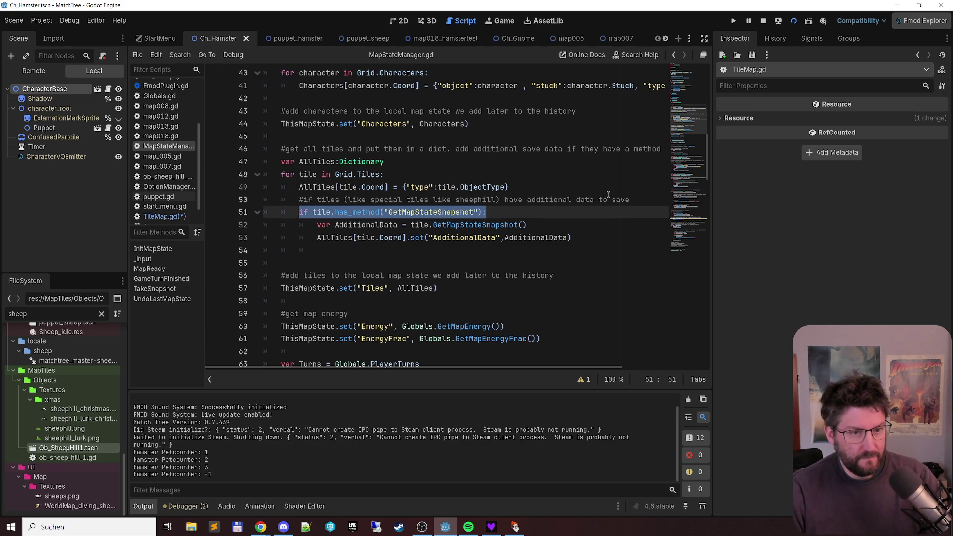
click(164, 217)
scroll(348, 245, down, 3)
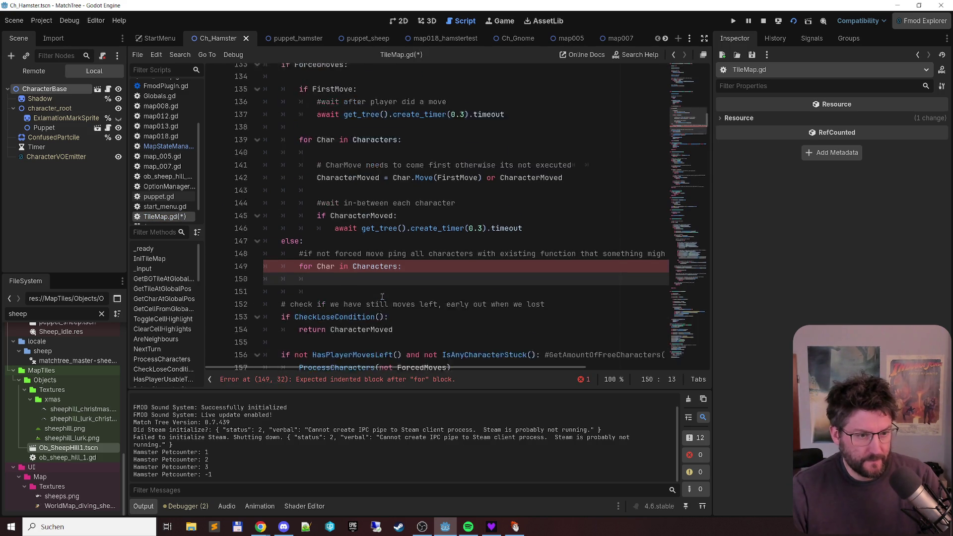
key(ctrl+v)
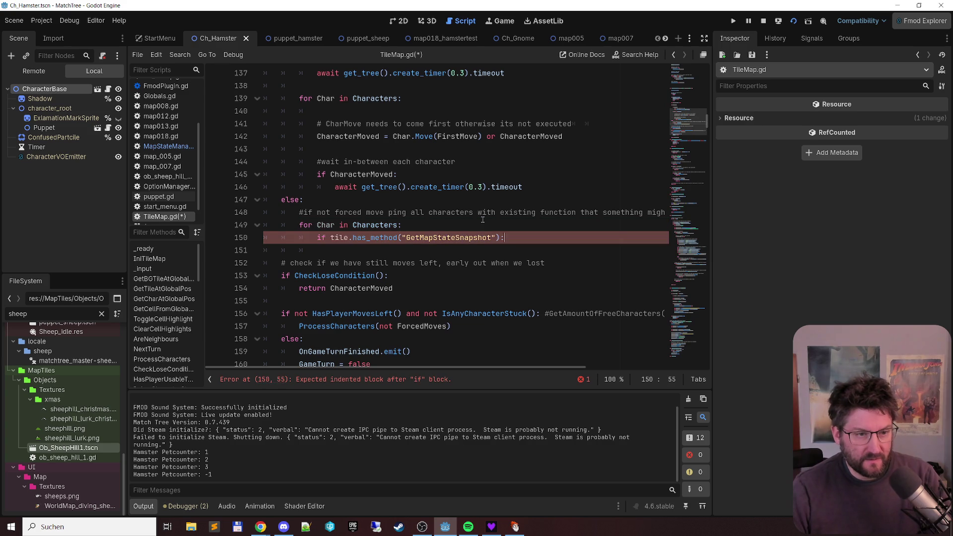
Step: Change tile to Char in the pasted check and select GetMapStateSnapshot for replacement
double_click(332, 226)
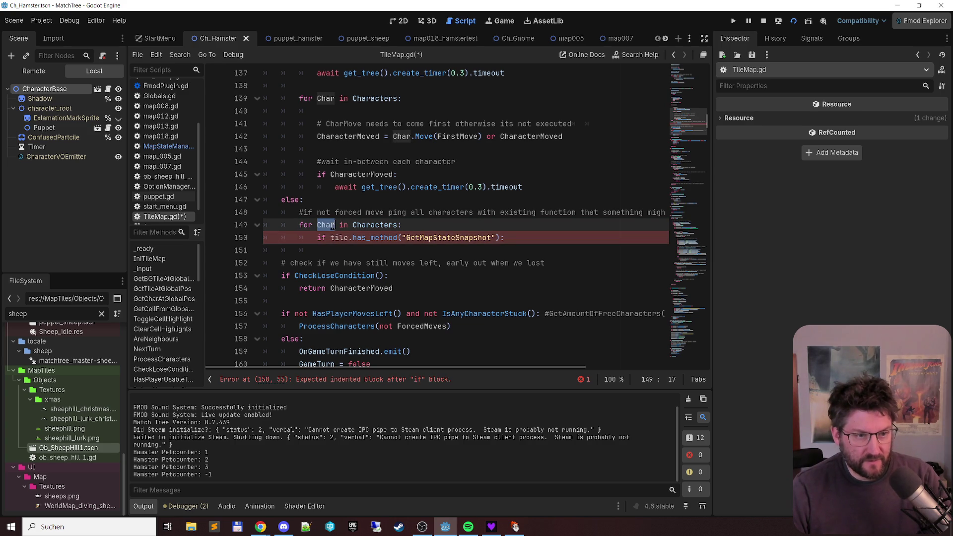
key(ctrl+c)
double_click(343, 237)
key(ctrl+v)
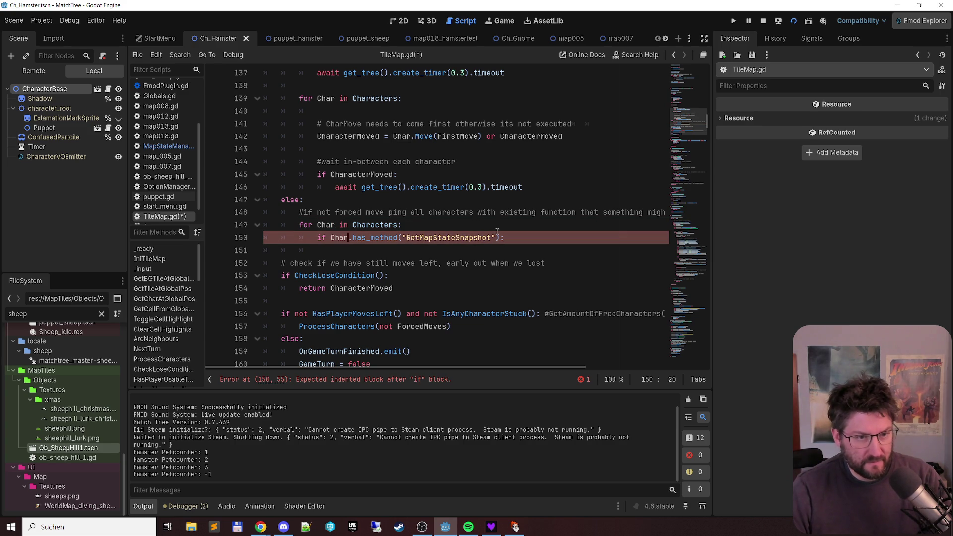
double_click(461, 238)
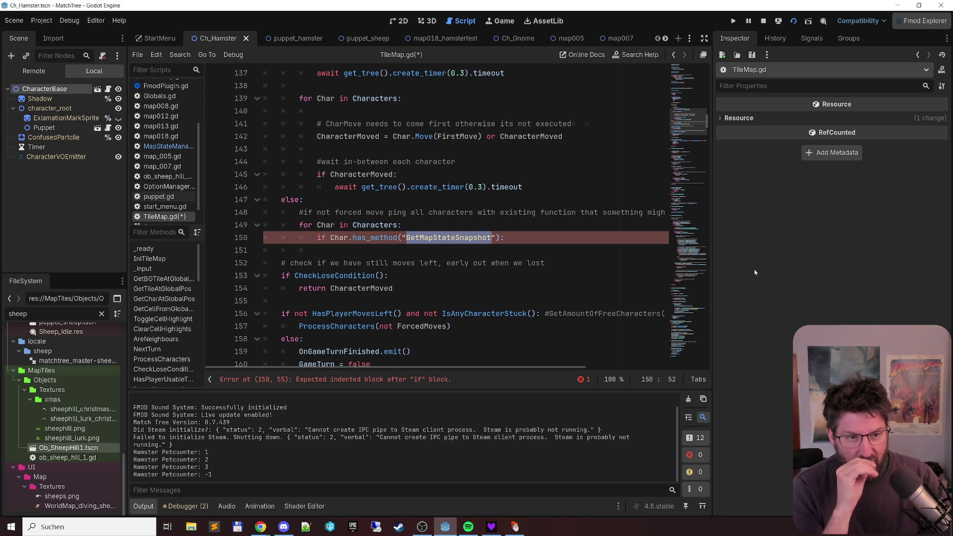
scroll(504, 198, up, 5)
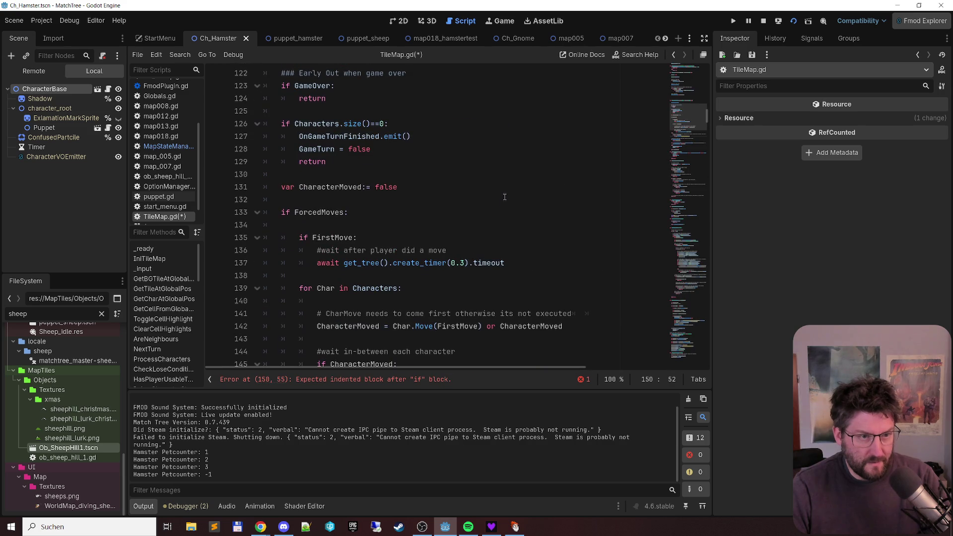
scroll(504, 194, up, 1)
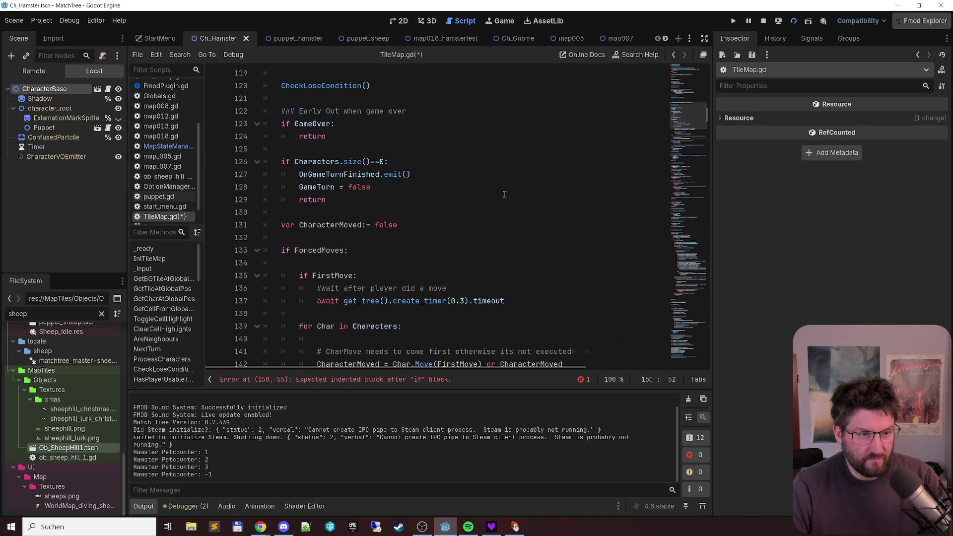
scroll(505, 195, up, 1)
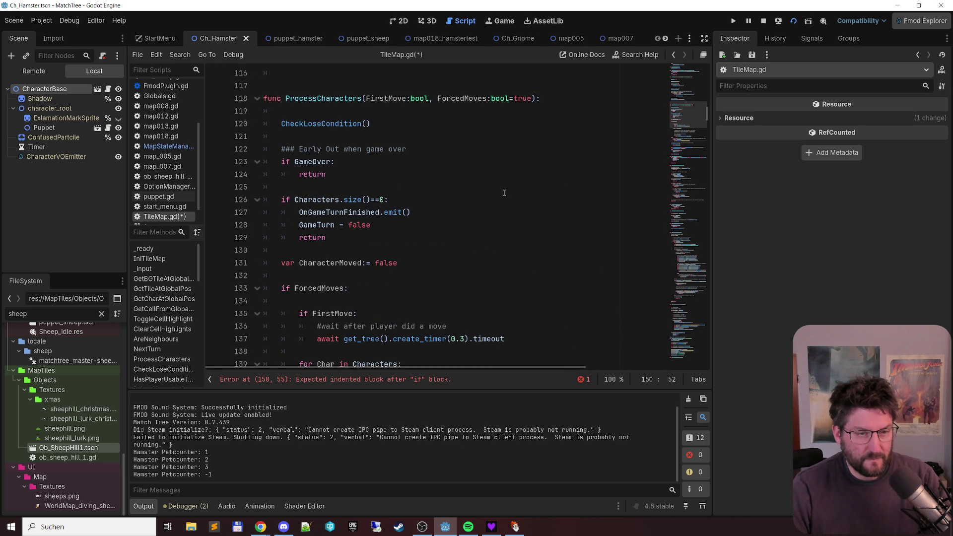
scroll(505, 193, down, 2)
scroll(502, 194, up, 2)
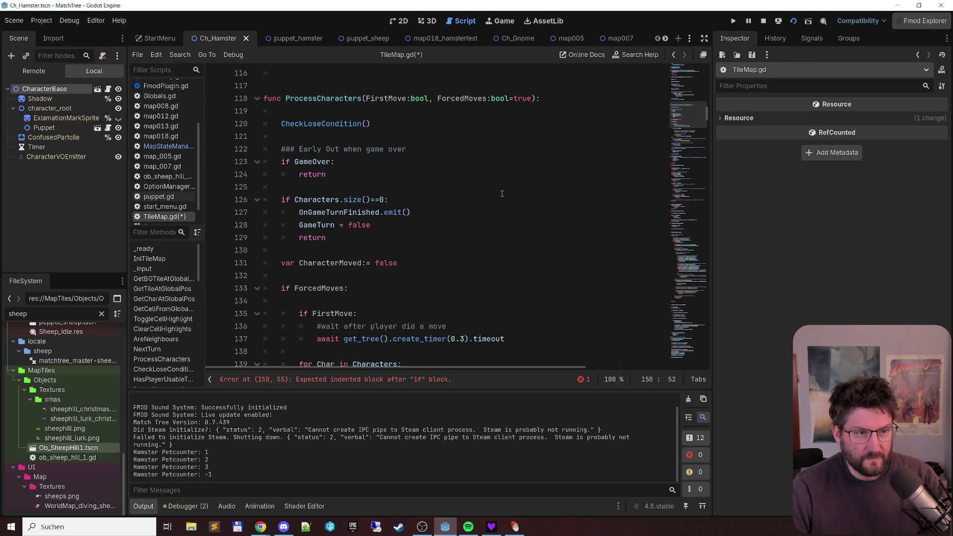
scroll(502, 193, down, 7)
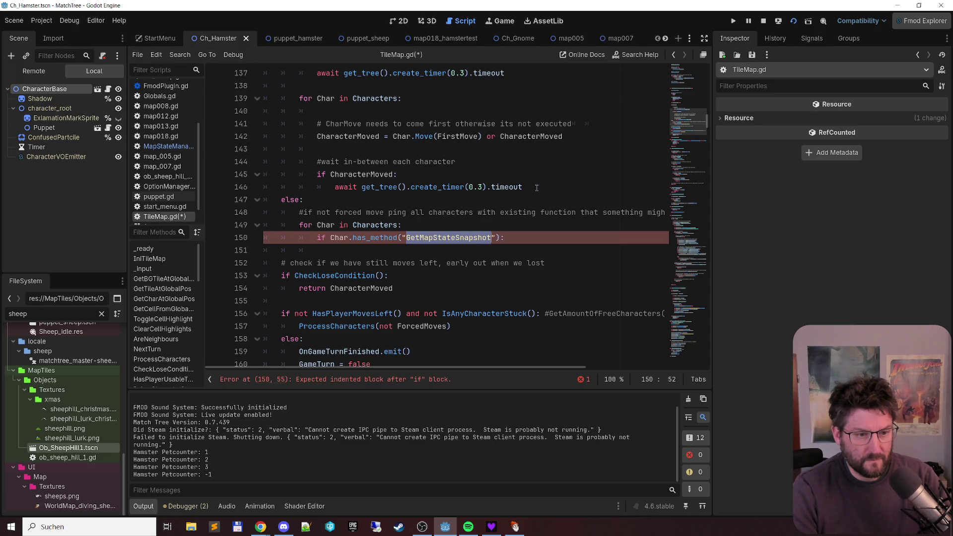
scroll(431, 177, up, 10)
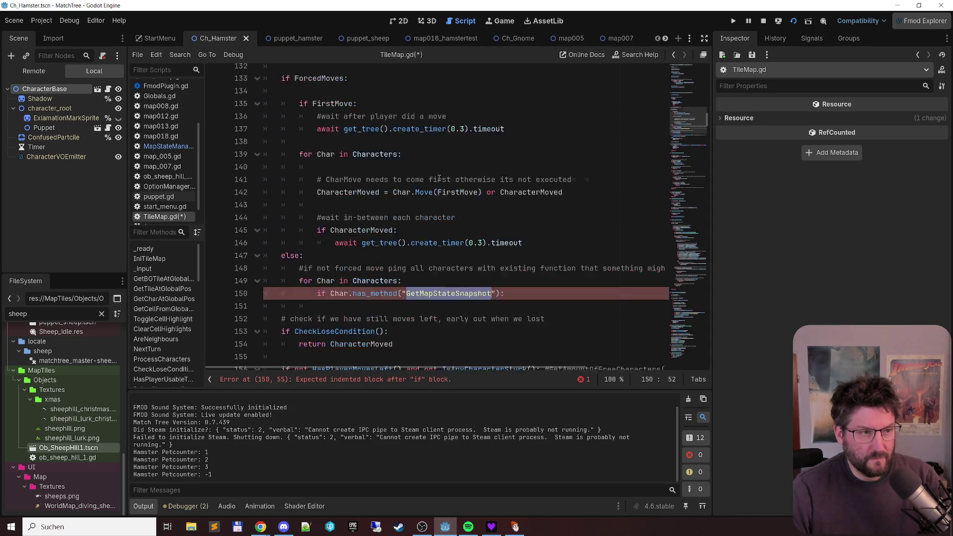
scroll(431, 178, up, 3)
scroll(434, 161, down, 5)
scroll(433, 160, up, 5)
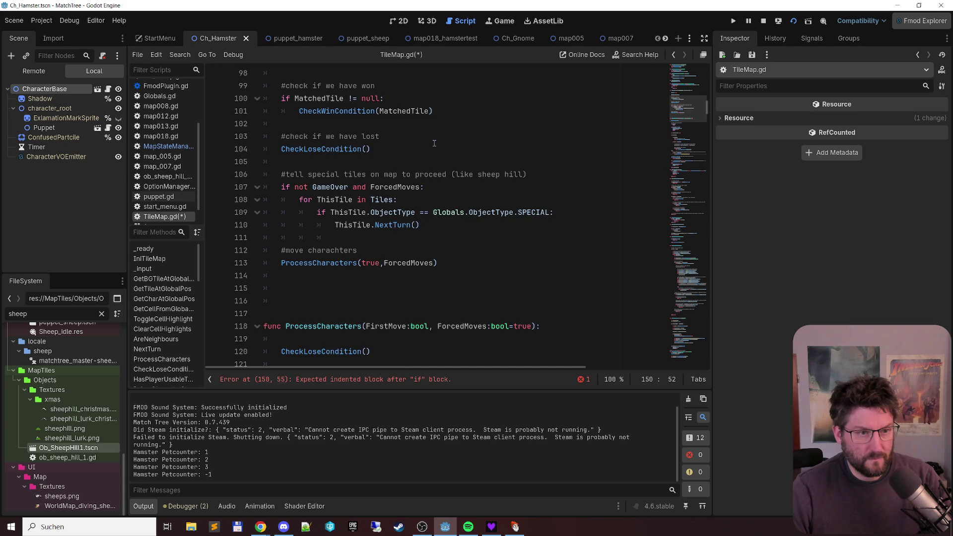
scroll(435, 144, down, 14)
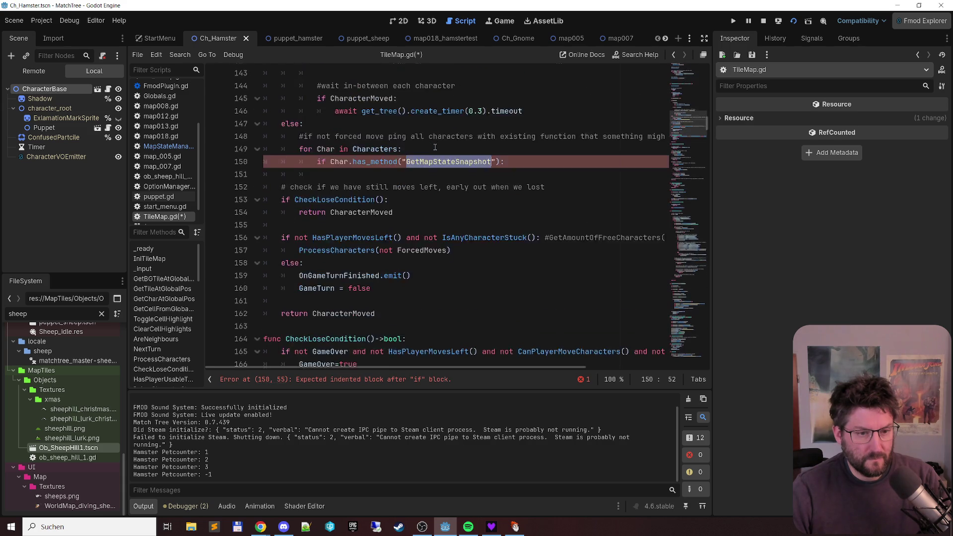
scroll(435, 147, up, 1)
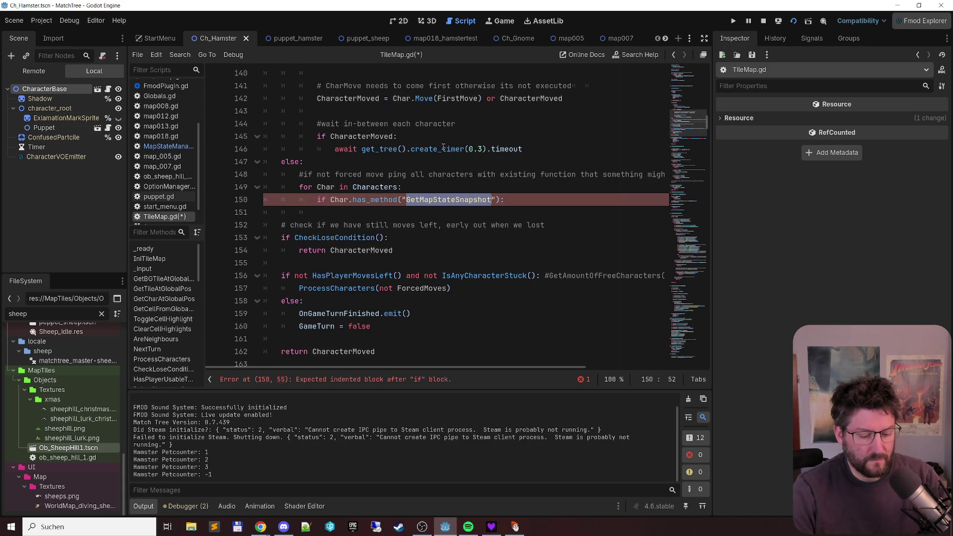
Step: Rename the has_method string to "NextTurnNoMove"
text(NextT)
text(urnWit)
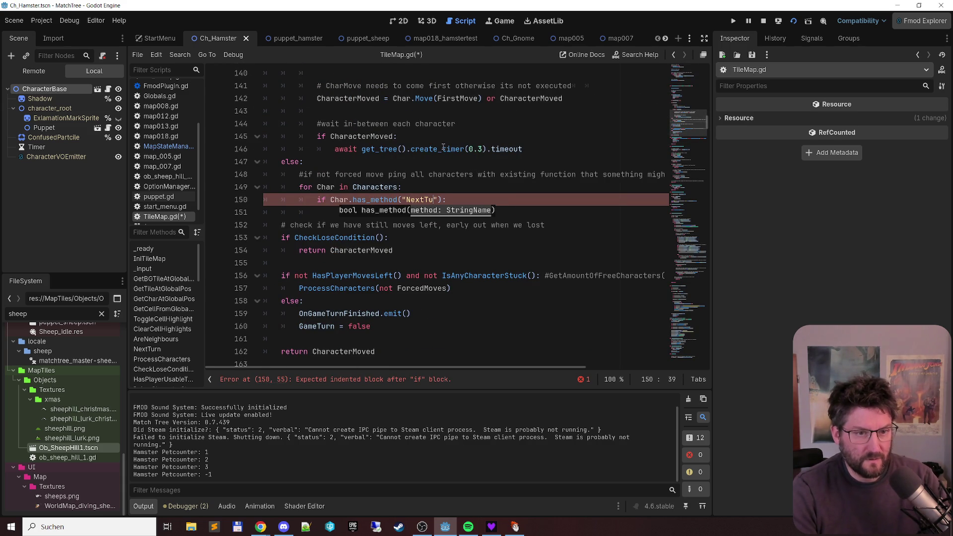
text(houtMove)
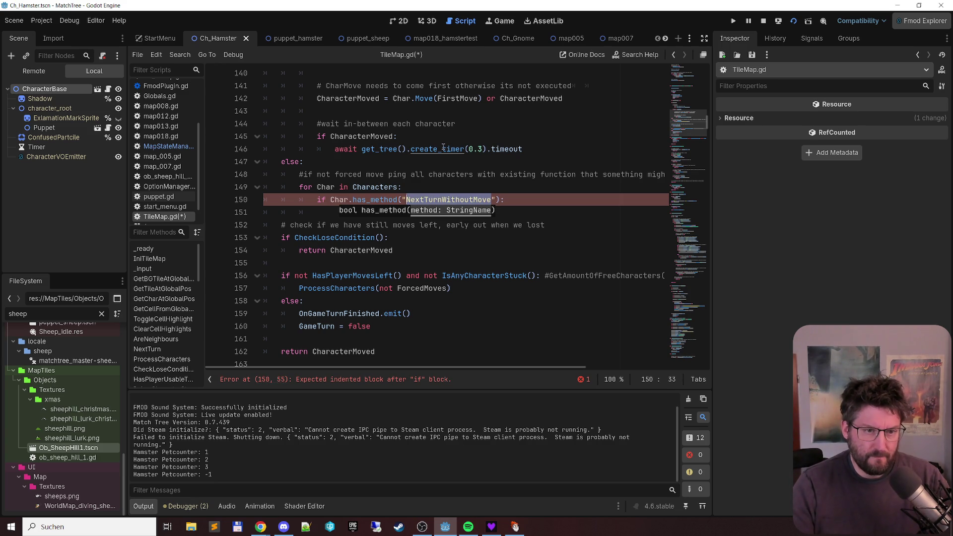
key(Right)
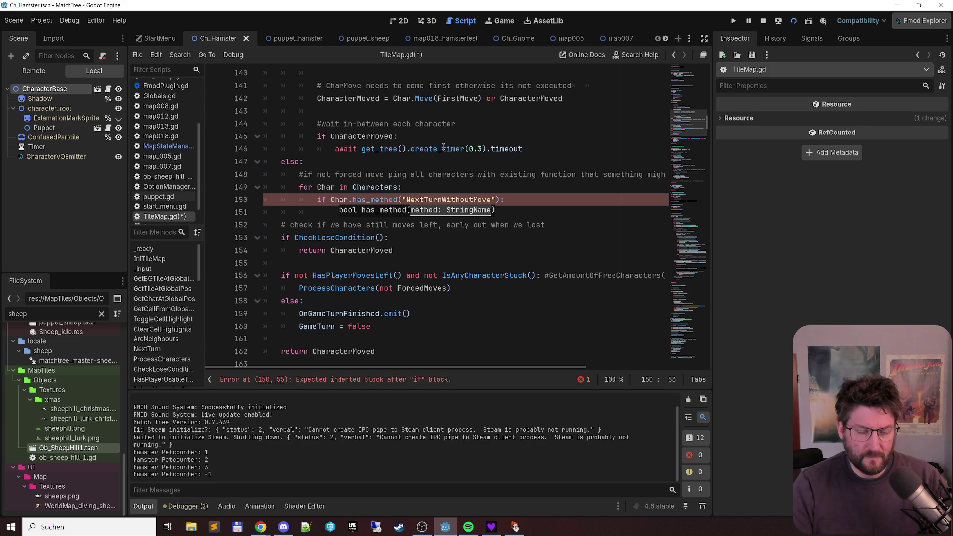
key(shift+Left)
key(shift+Left)
key(shift+Left)
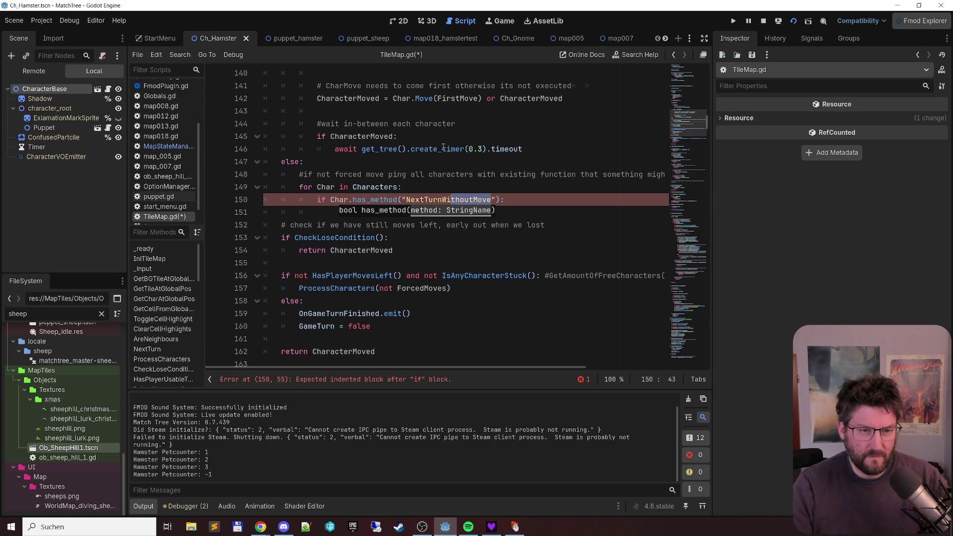
text(NoMove)
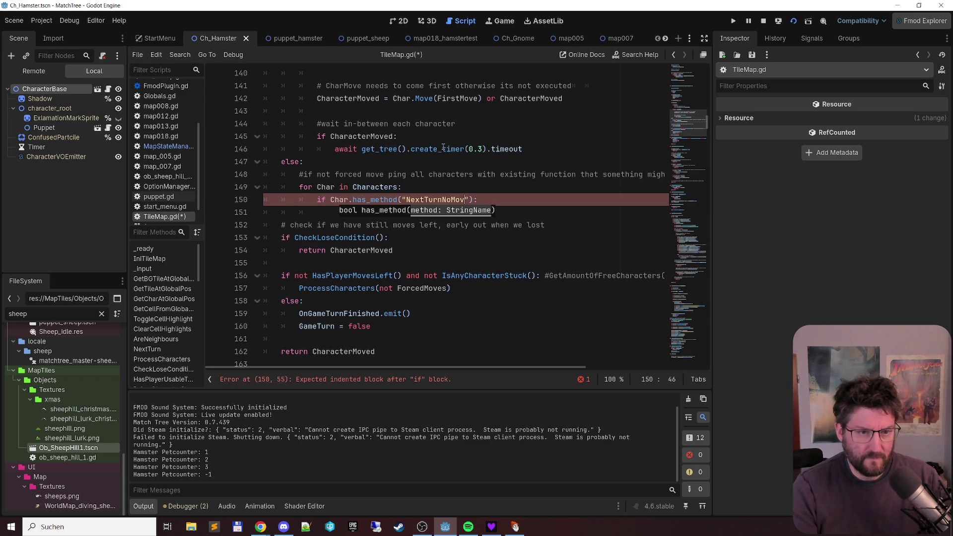
Step: Add a Char.NextTurnNoMove() call under the check and save TileMap.gd
key(End)
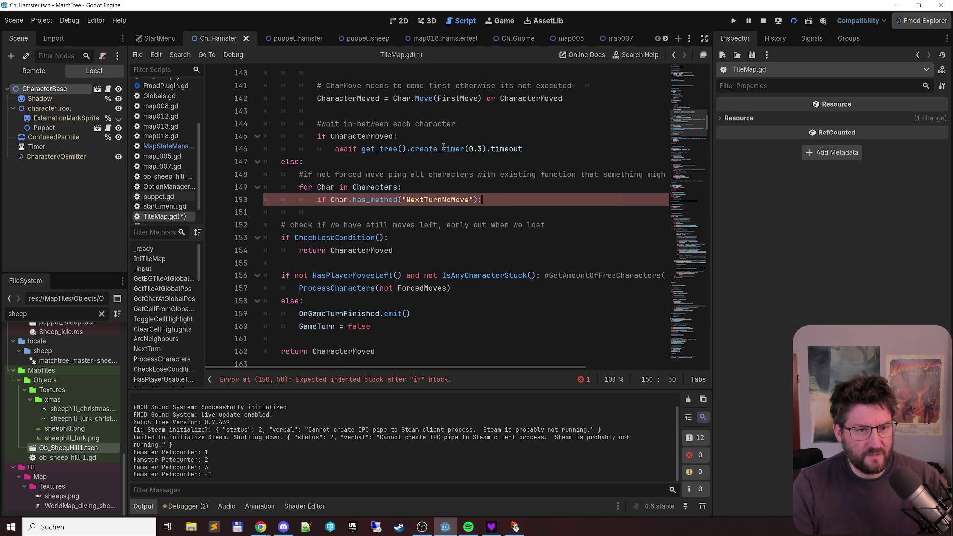
key(Return)
text(ch)
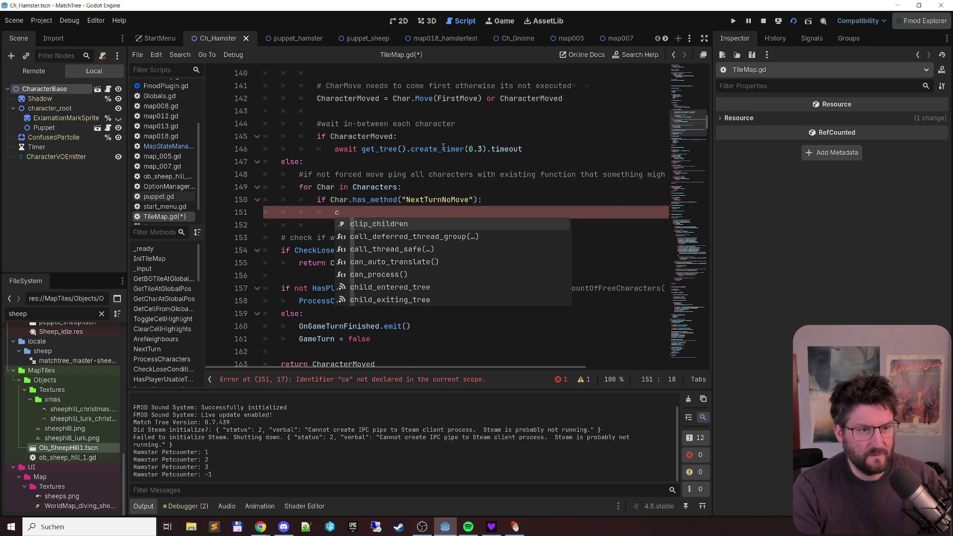
key(BackSpace)
key(BackSpace)
text(Char.)
key(Return)
text(/)
key(BackSpace)
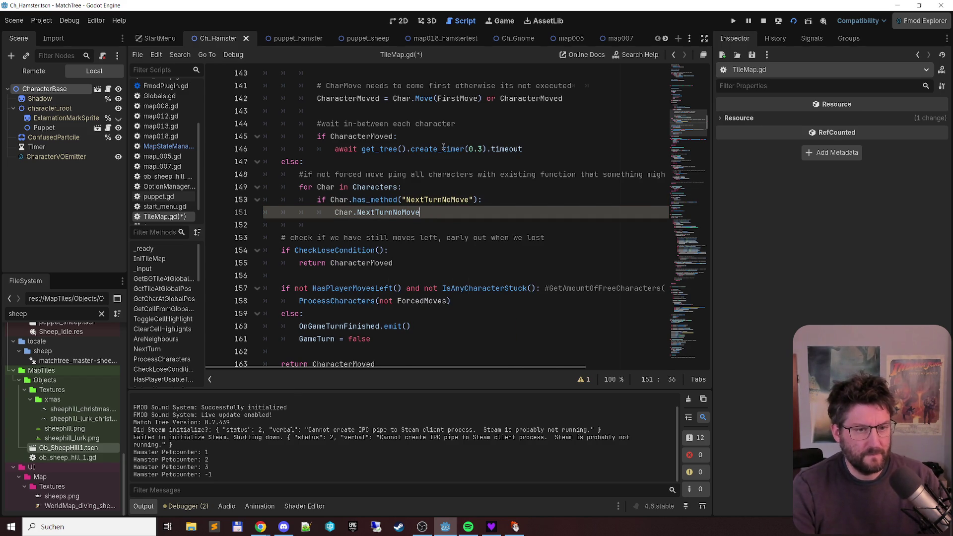
text(())
key(Left)
key(Left)
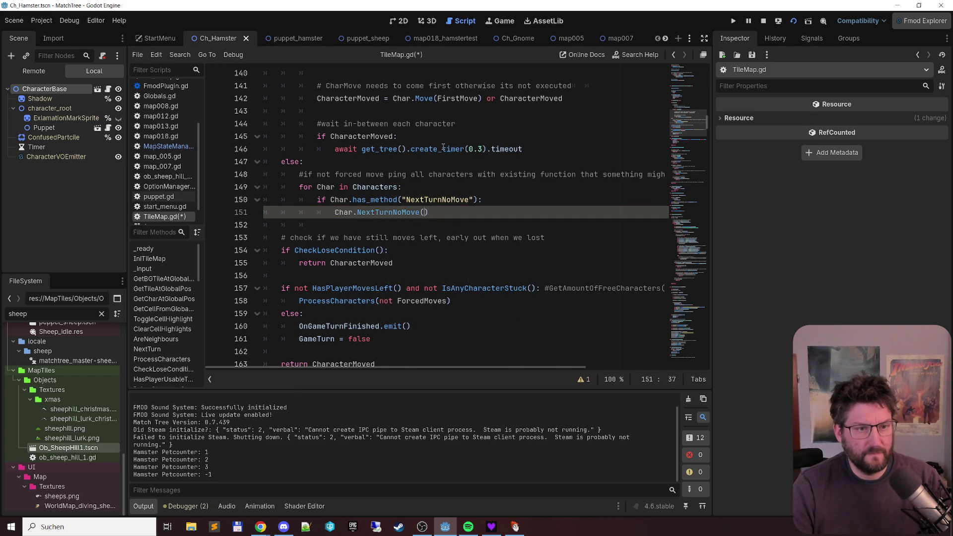
key(ctrl+shift+Left)
key(ctrl+s)
scroll(175, 140, up, 4)
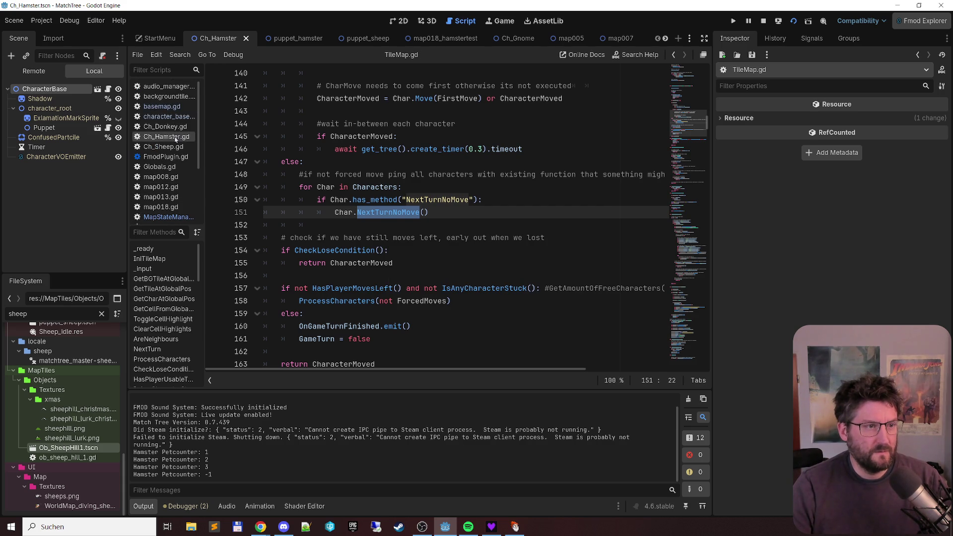
Step: In Ch_Hamster.gd, add func NextTurnNoMove(): after the Move function, separated by blank lines
click(169, 137)
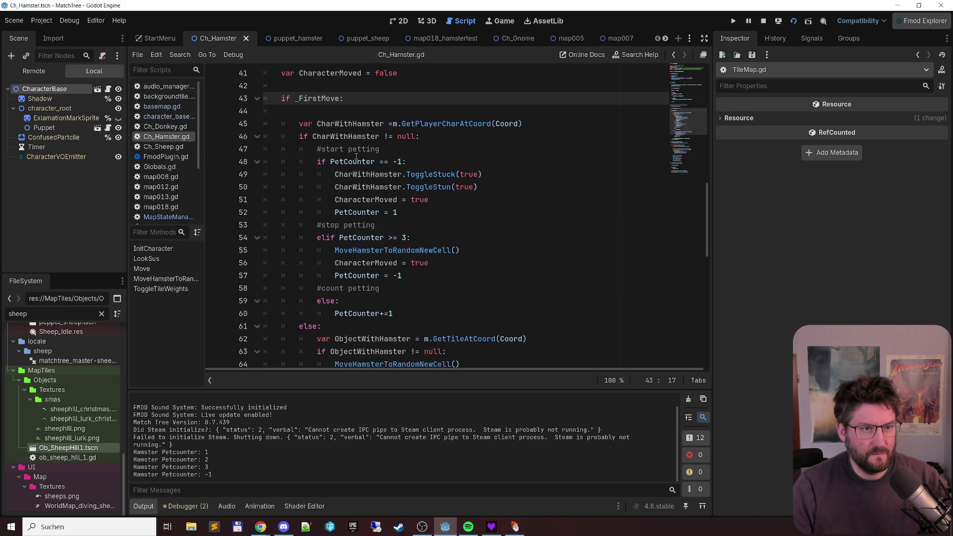
scroll(416, 160, down, 6)
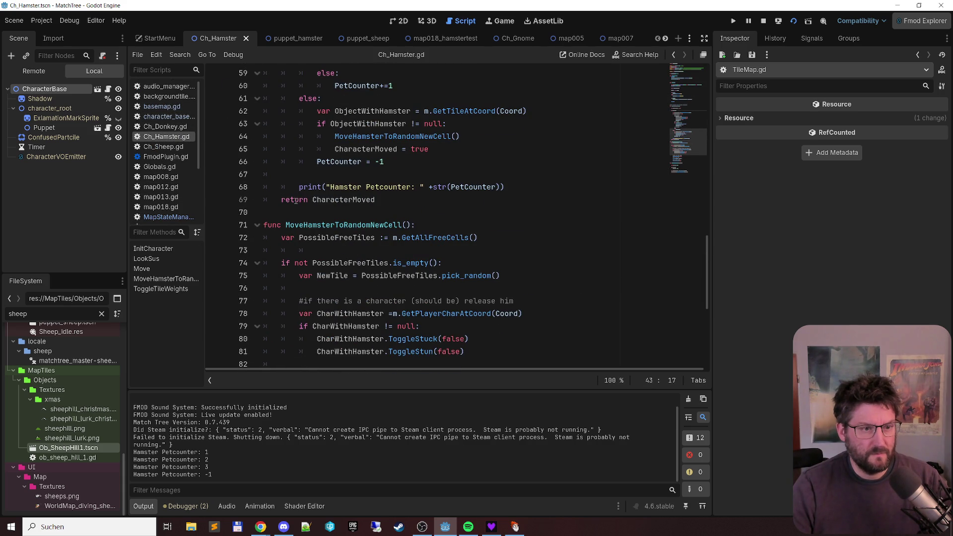
click(570, 212)
text(func NextTurnNoMove():)
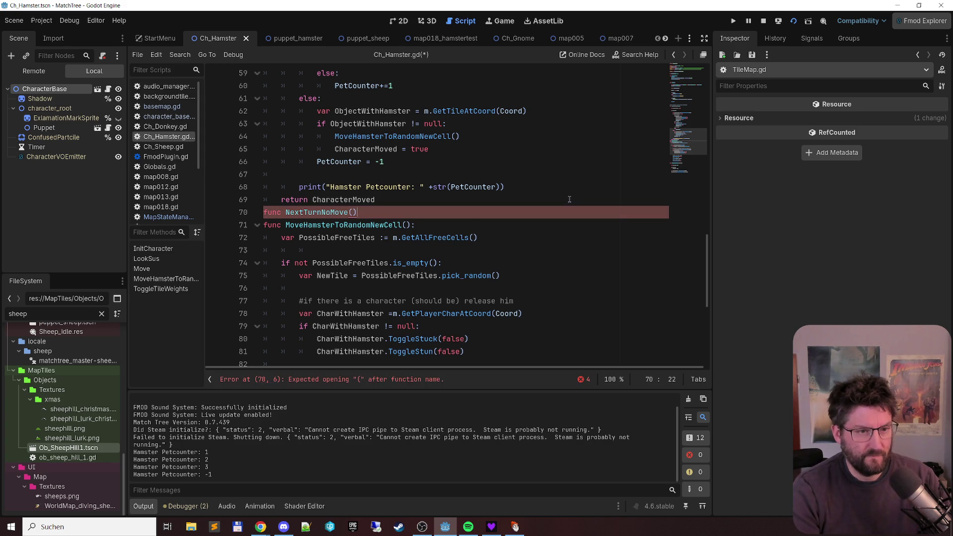
key(Return)
key(Up)
key(Home)
key(Return)
key(Down)
key(End)
key(Return)
key(Up)
Step: Give it a print("Hamster next turn no move") body and save the script
text(print)
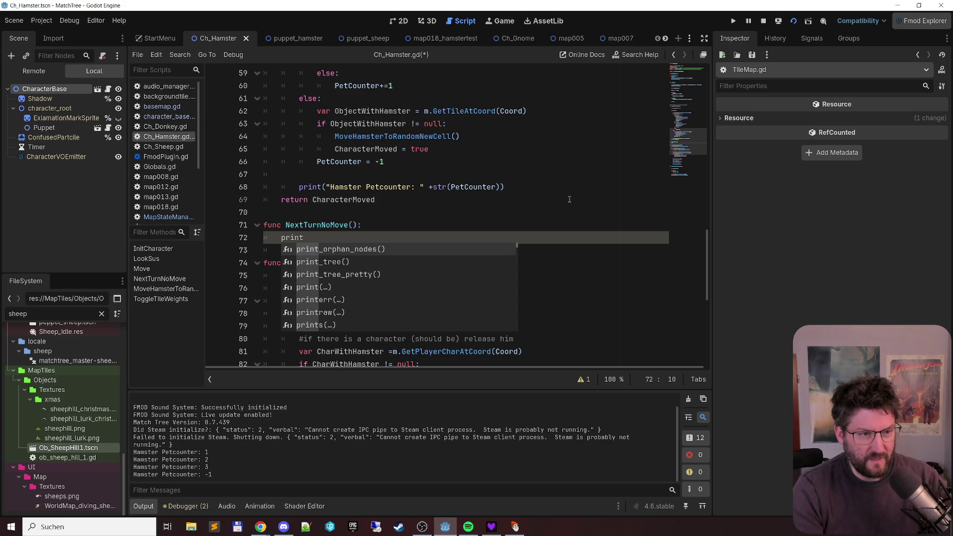
text(("Hamster next turn no move)
key(ctrl+s)
key(Down)
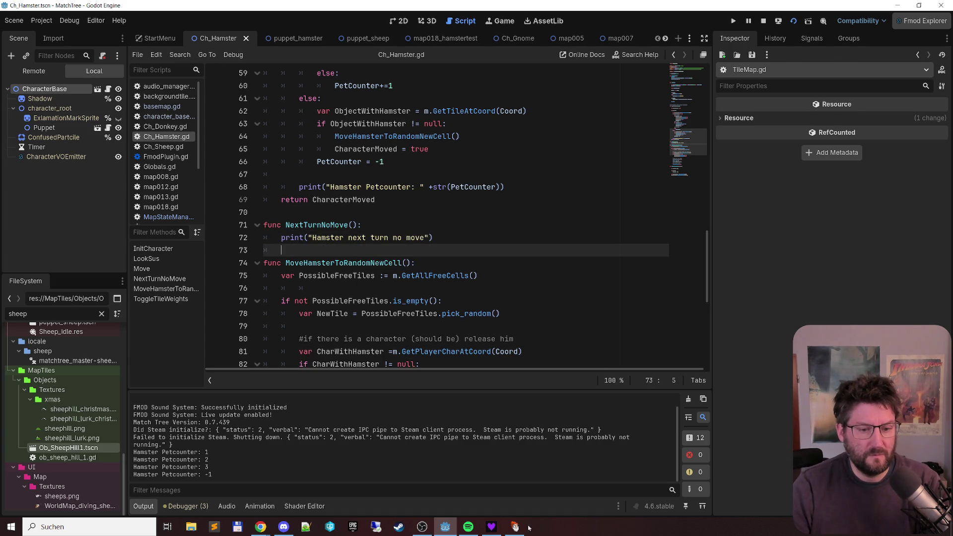
click(514, 527)
Step: Close the old game and run the map018_hamstertest scene with F6
click(819, 39)
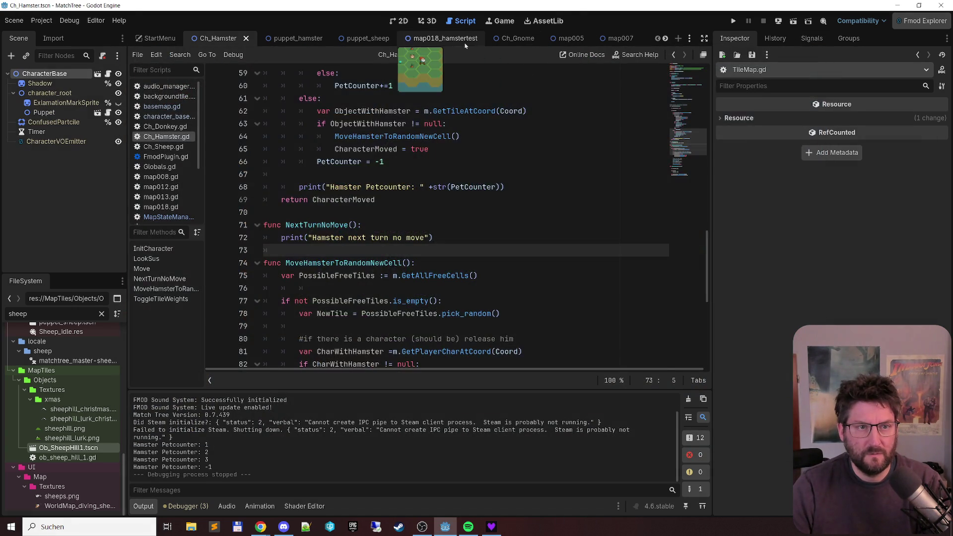
click(465, 46)
key(F6)
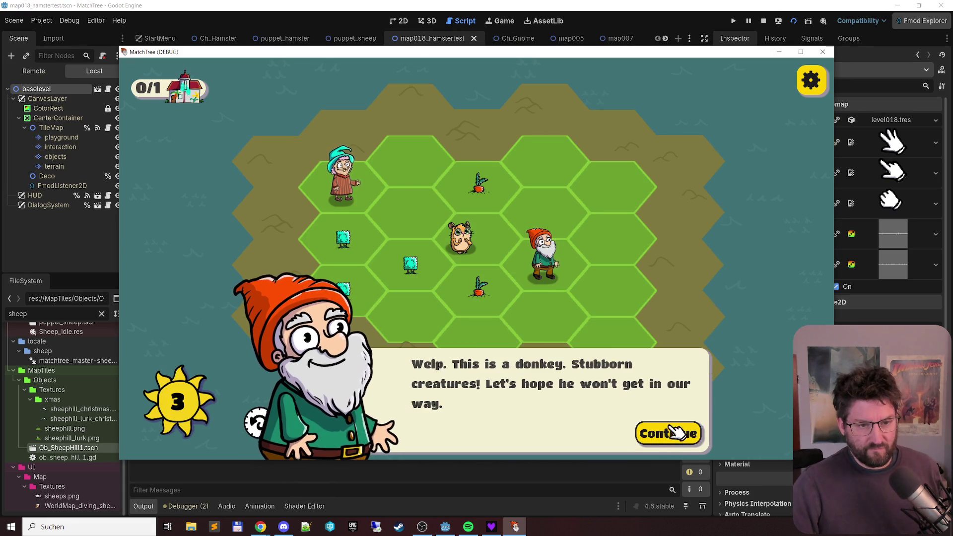
click(677, 423)
Step: Play bush merges and a gnome move, confirm 'Hamster next turn no move' logs, then close the game
drag(487, 57, 569, 22)
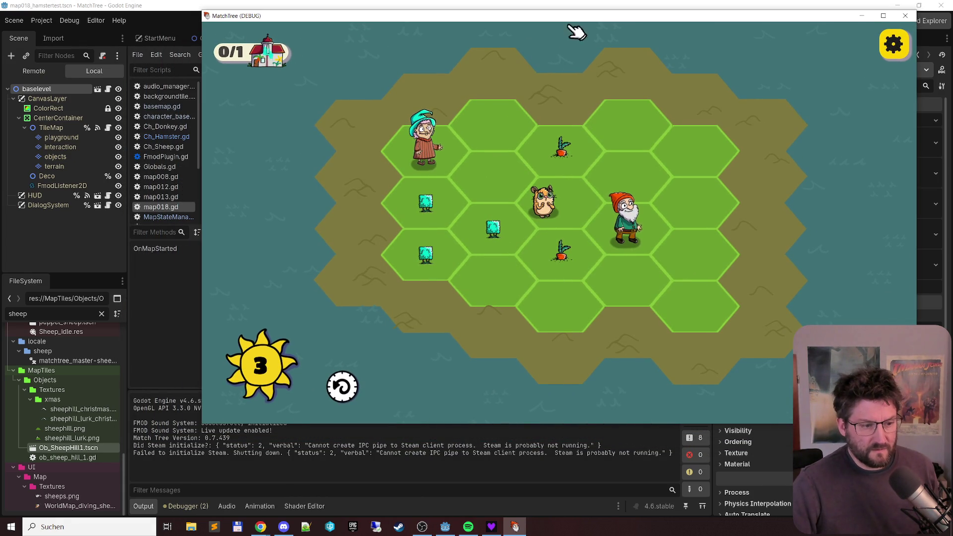
click(424, 258)
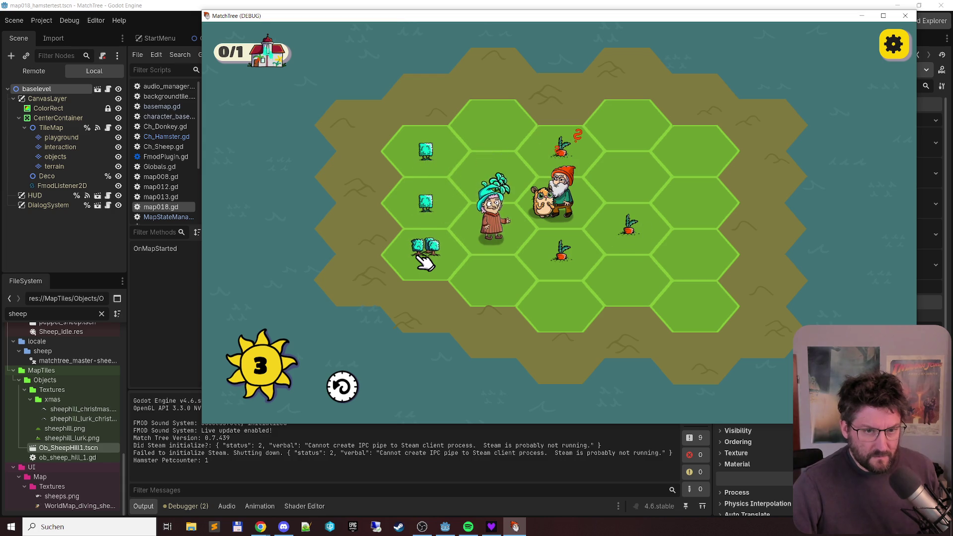
click(633, 190)
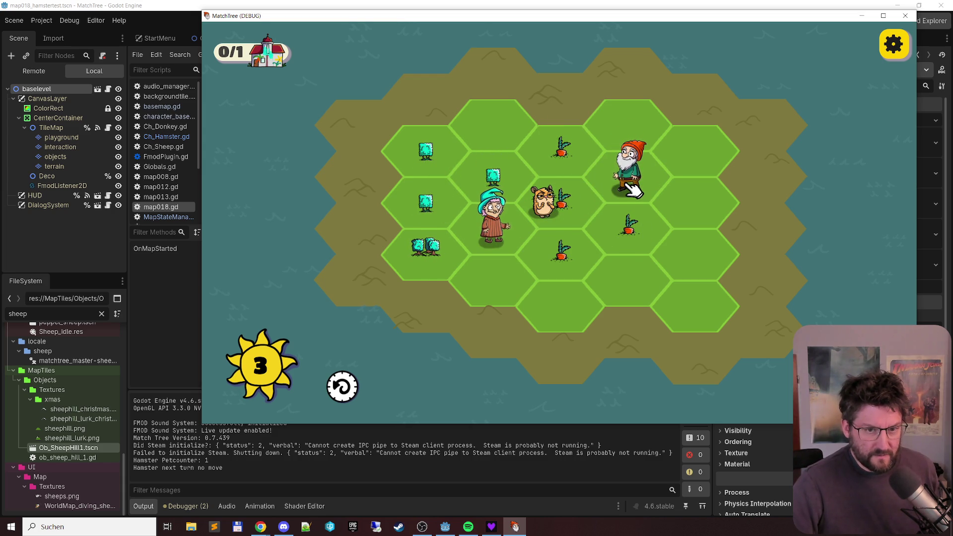
click(429, 211)
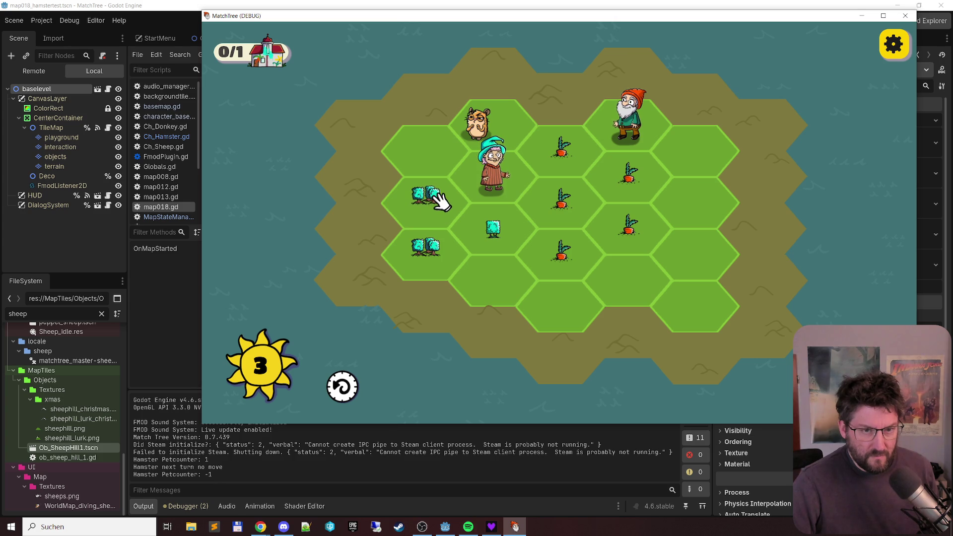
click(905, 15)
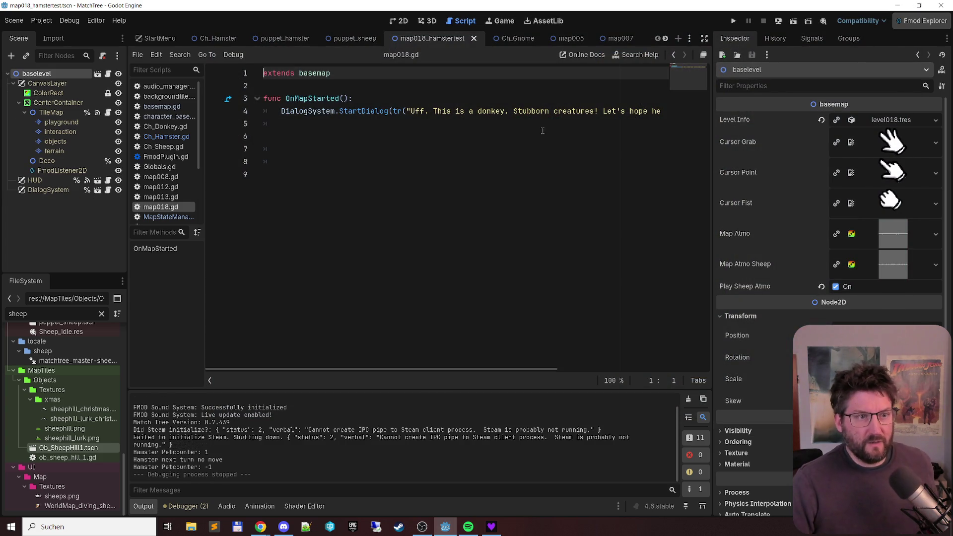
Step: In Ch_Hamster.gd, replace the print in NextTurnNoMove with PetCounter = -1
click(174, 138)
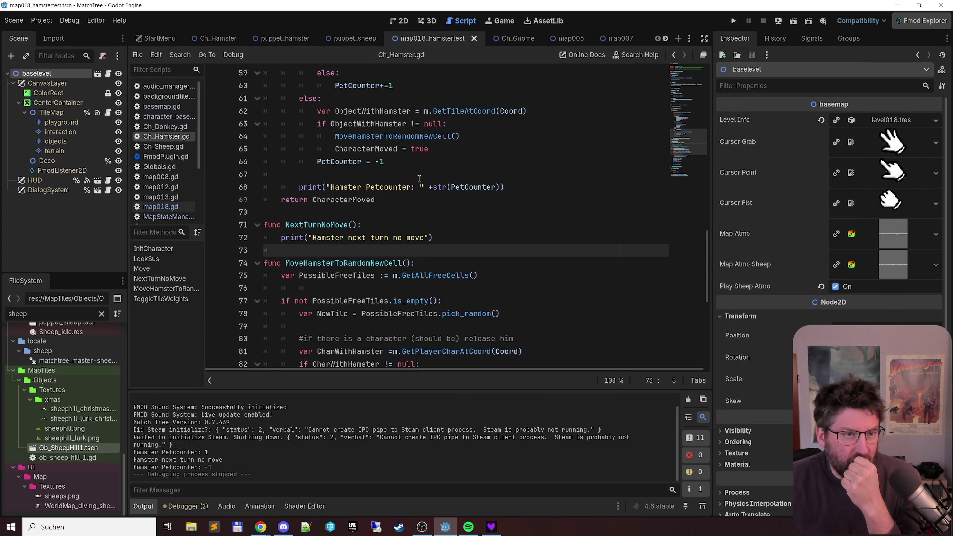
click(463, 158)
key(shift+Home)
key(ctrl+c)
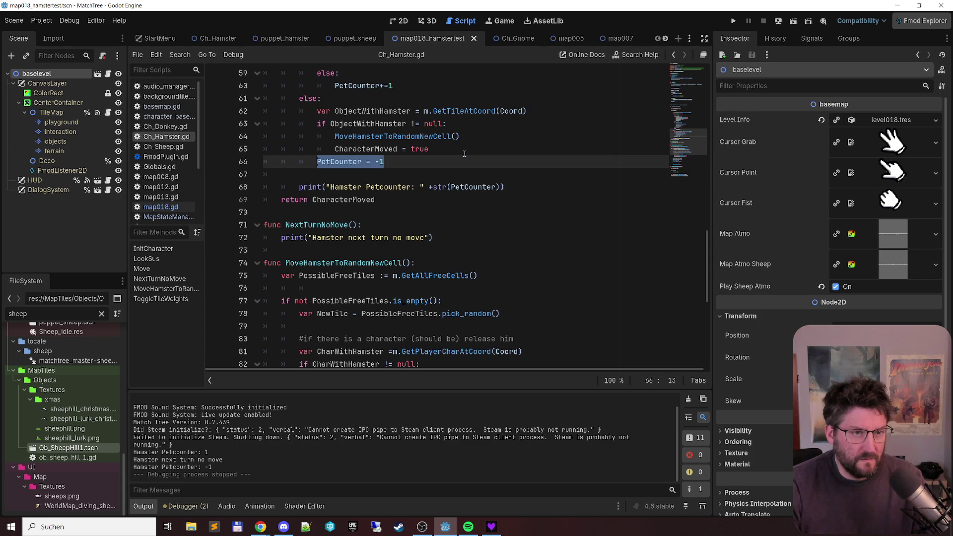
click(480, 238)
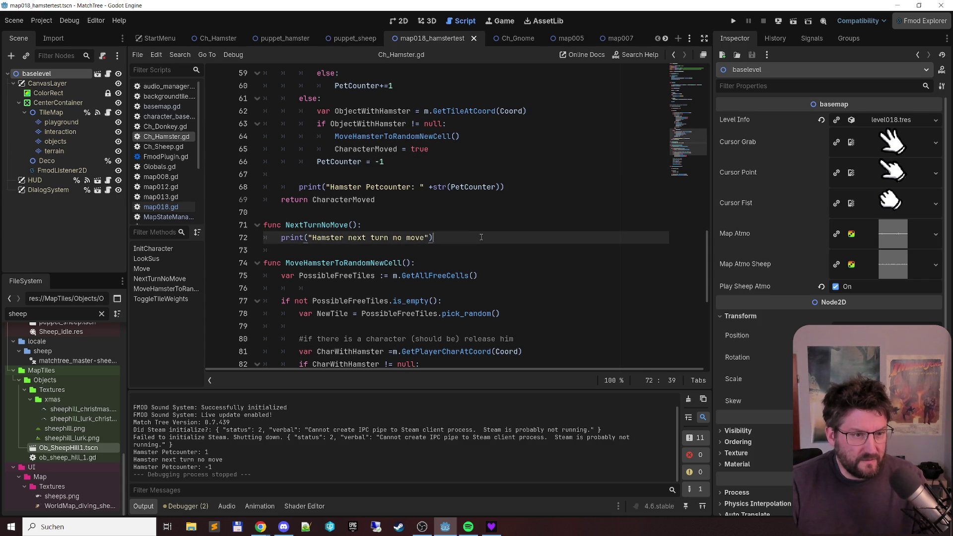
key(shift+Home)
key(ctrl+v)
key(ctrl+z)
key(ctrl+z)
key(ctrl+z)
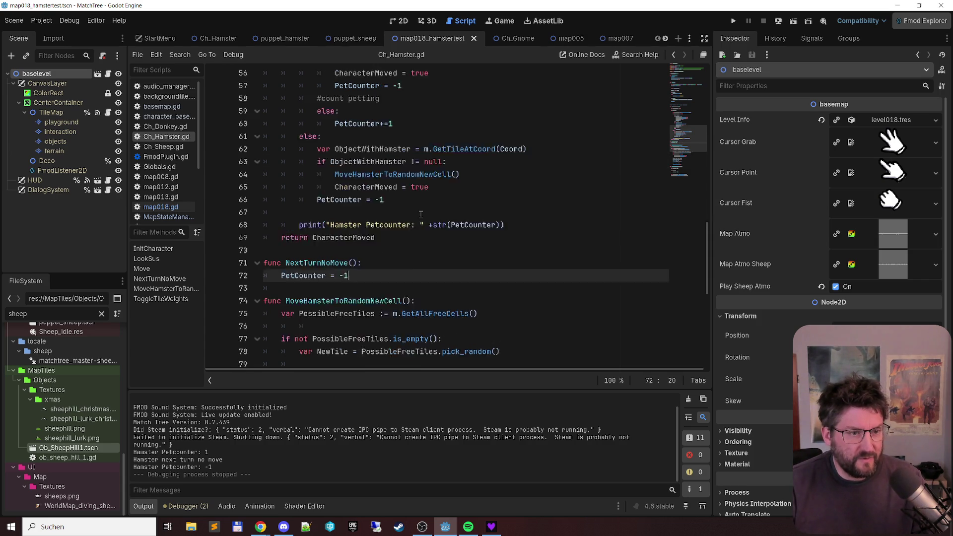
Step: Start a comment line above NextTurnNoMove explaining it runs when the player changes something without moving
key(Return)
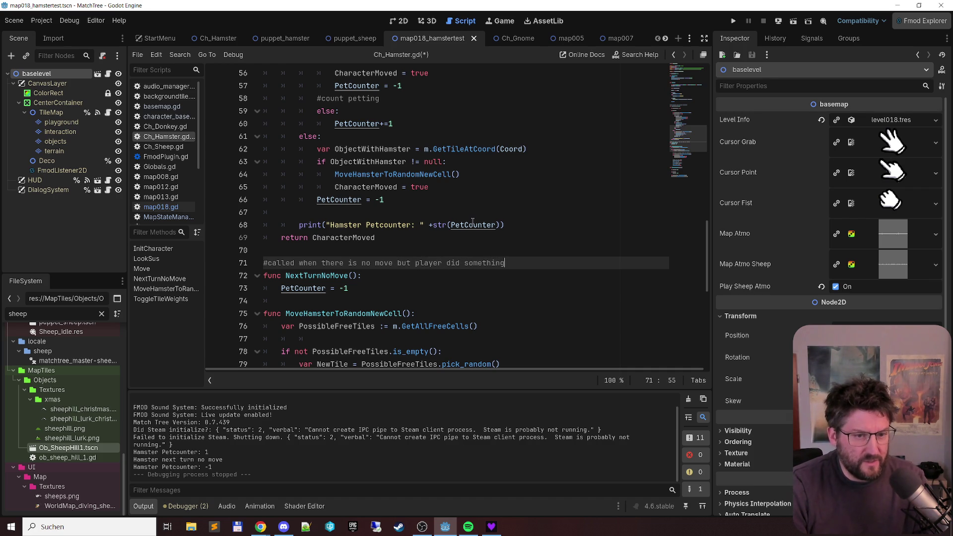
key(ctrl+shift+Left)
key(ctrl+shift+Left)
text(ca)
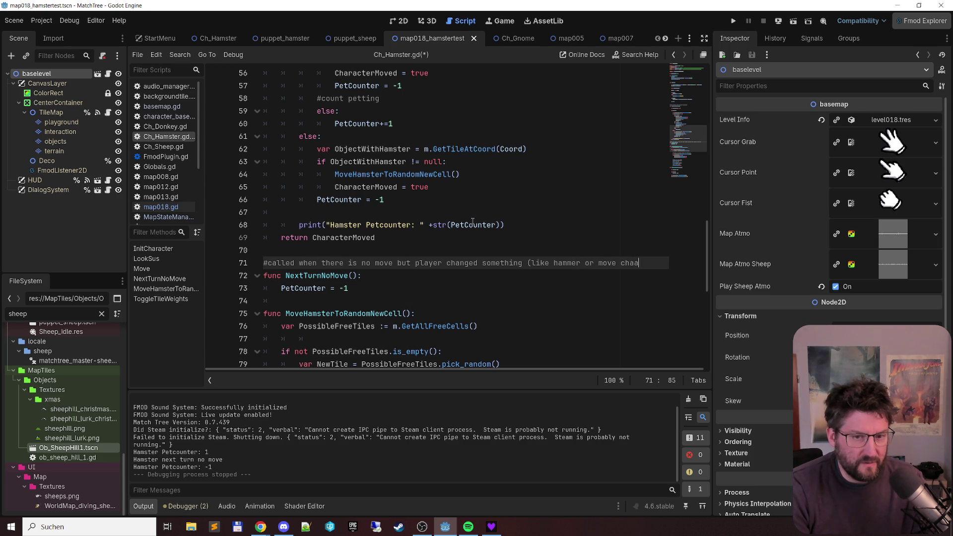
Step: Finish the NextTurnNoMove comment and save Ch_Hamster.gd
text(cte)
key(Home)
key(ctrl+s)
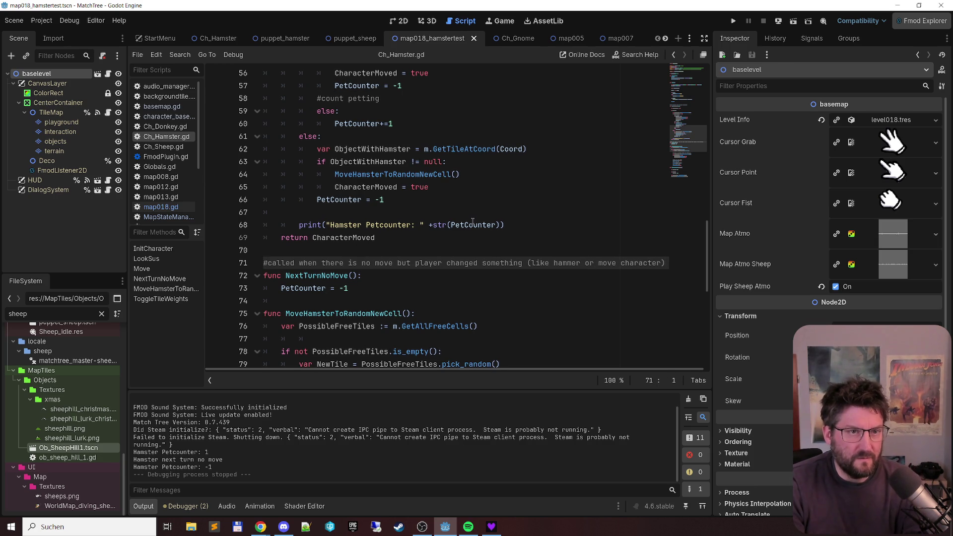
Step: Relaunch the game, move the gnome off the hamster, chain carrots into a merged bunch, then close it
key(F6)
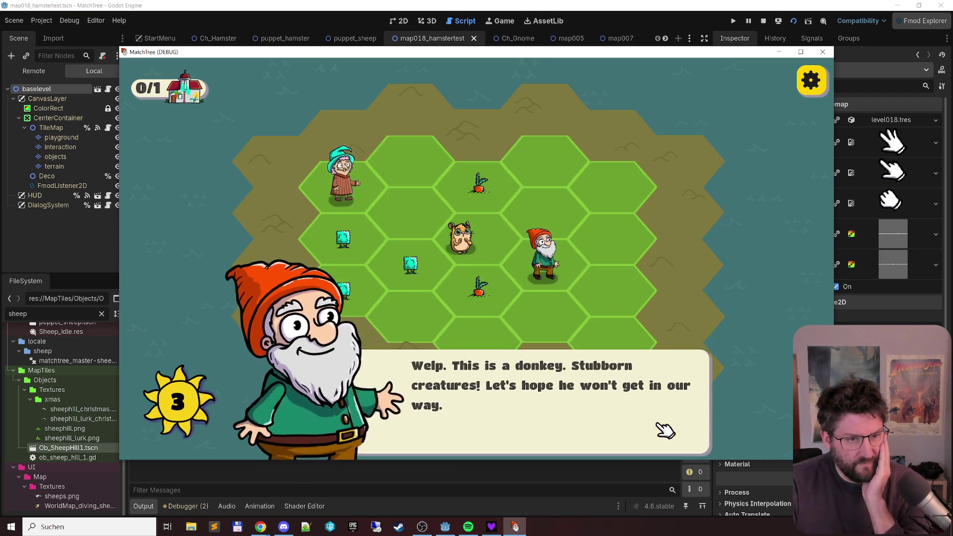
click(665, 430)
click(353, 312)
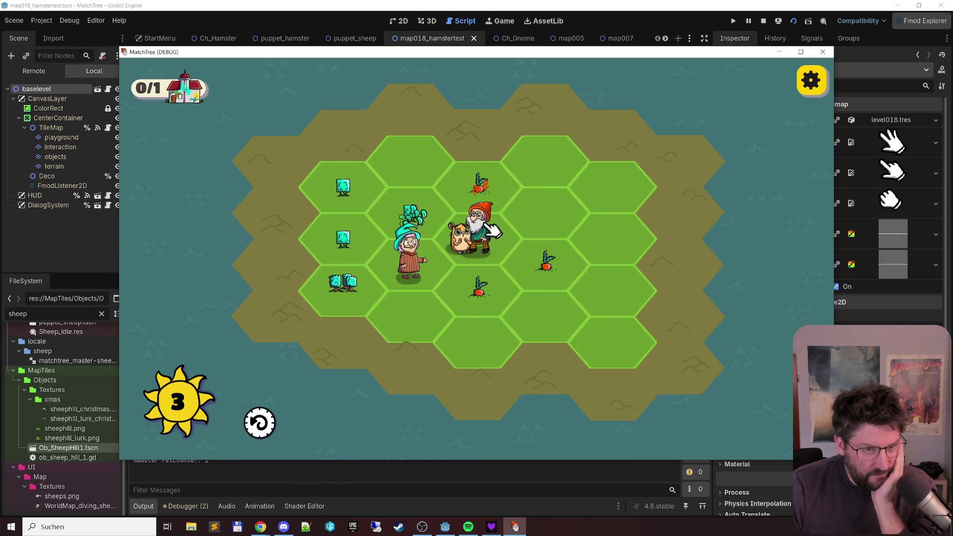
mouse_move(495, 229)
mouse_down()
mouse_move(516, 184)
mouse_move(551, 218)
mouse_up()
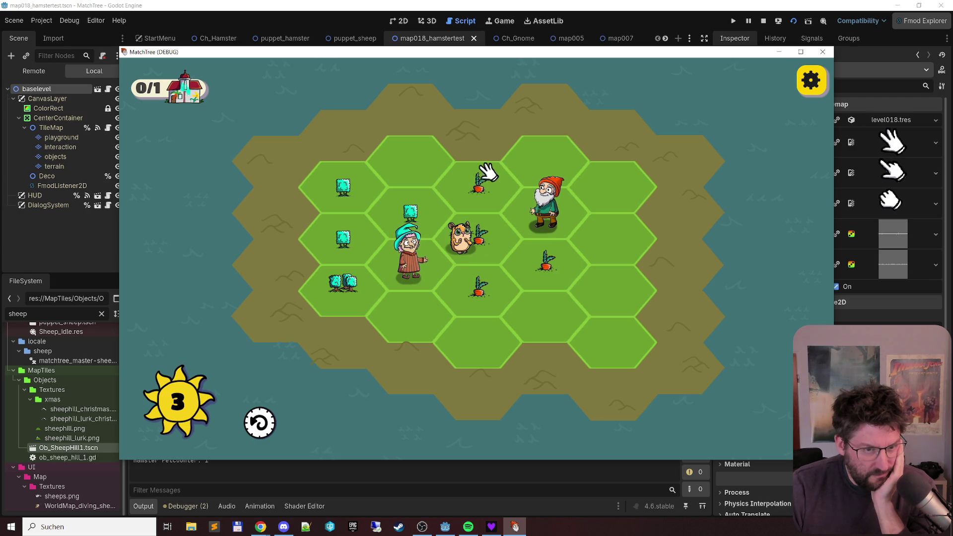
mouse_move(484, 180)
mouse_down()
mouse_move(489, 283)
mouse_move(474, 248)
mouse_up()
drag(465, 56, 466, 37)
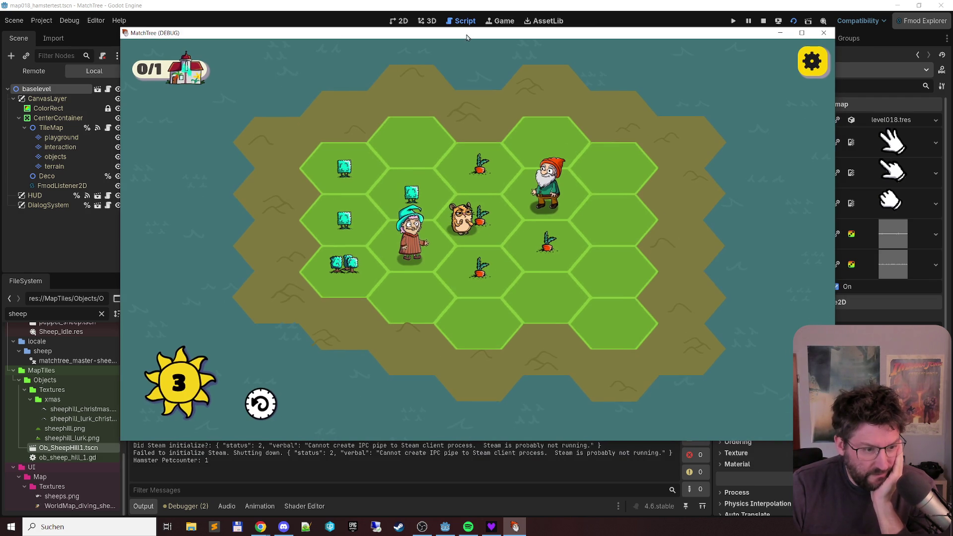
mouse_move(493, 188)
mouse_down()
mouse_move(489, 276)
mouse_move(546, 243)
mouse_up()
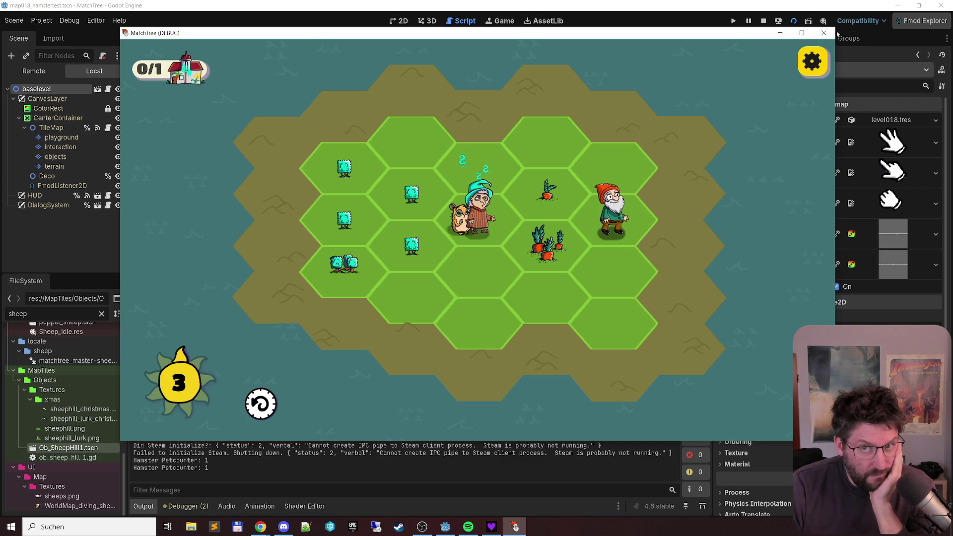
click(831, 32)
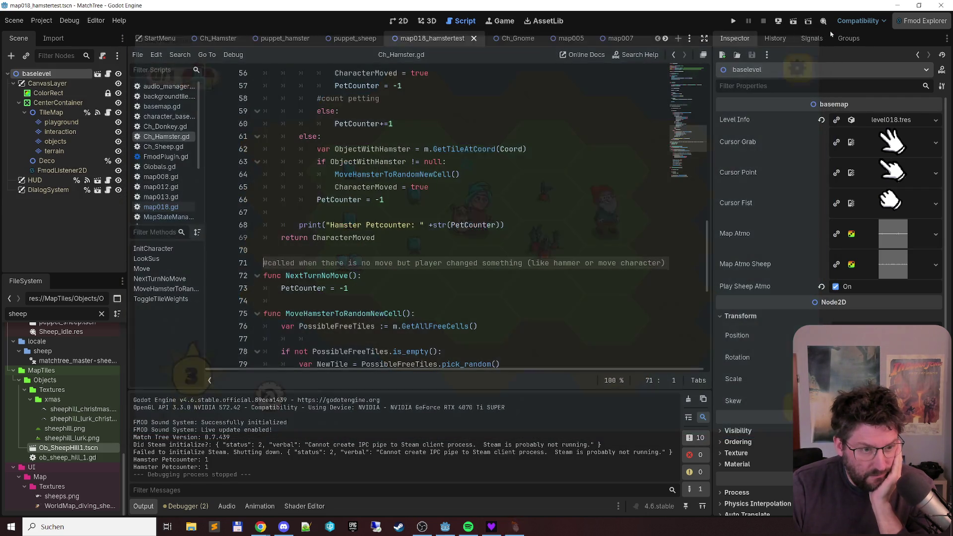
Step: Set breakpoints on line 73 (PetCounter reset) and line 45 (CharWithHamster lookup)
click(314, 289)
key(F9)
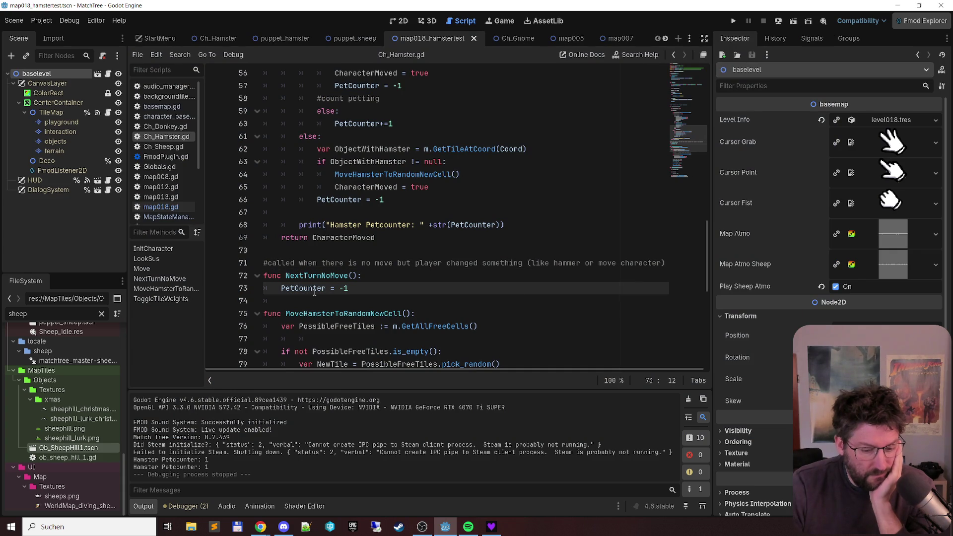
scroll(314, 293, up, 6)
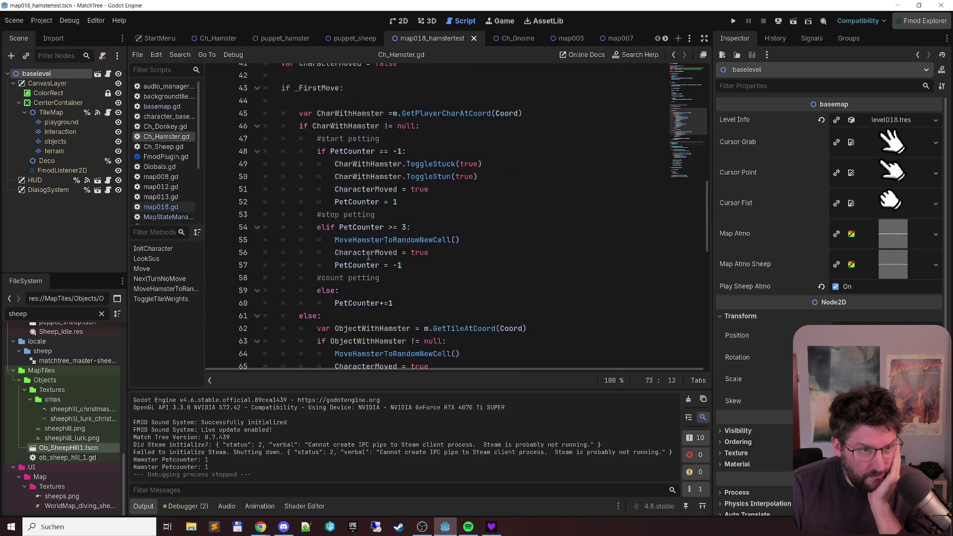
click(350, 163)
key(F9)
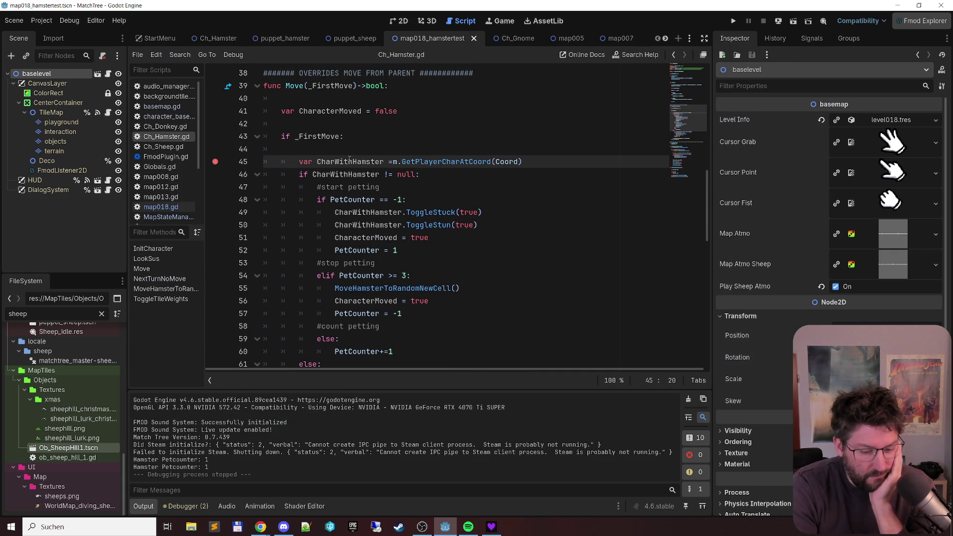
Step: Run the game and make moves, resuming past the line 45 and line 73 breakpoints
key(F6)
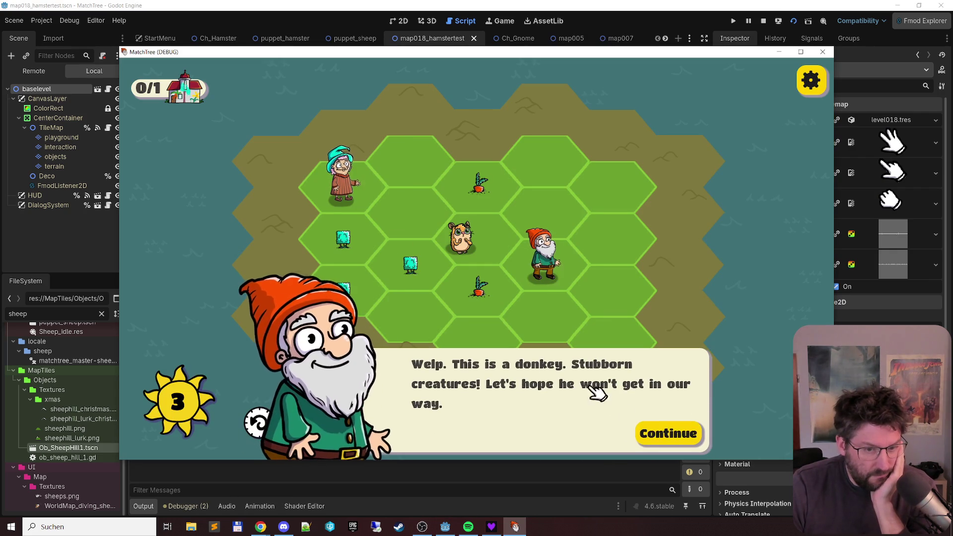
click(645, 433)
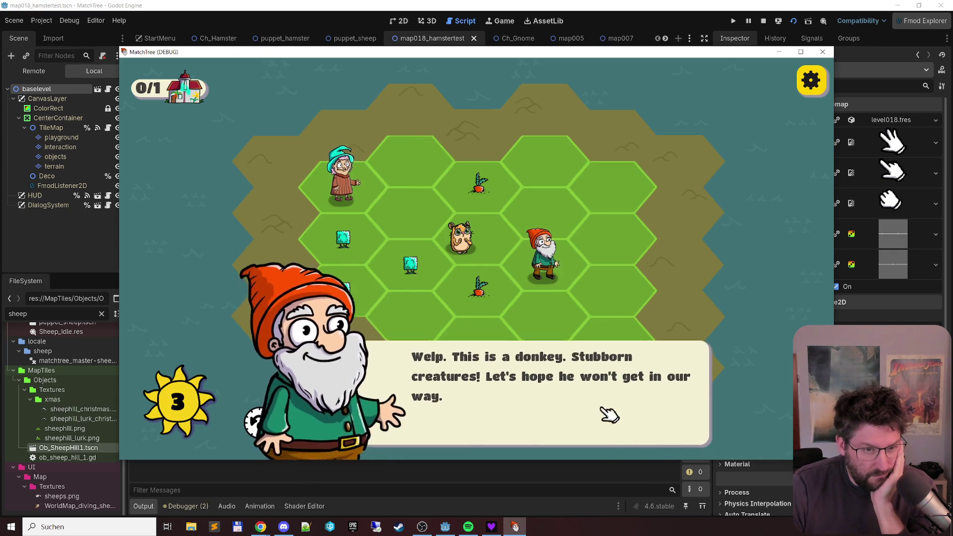
click(350, 295)
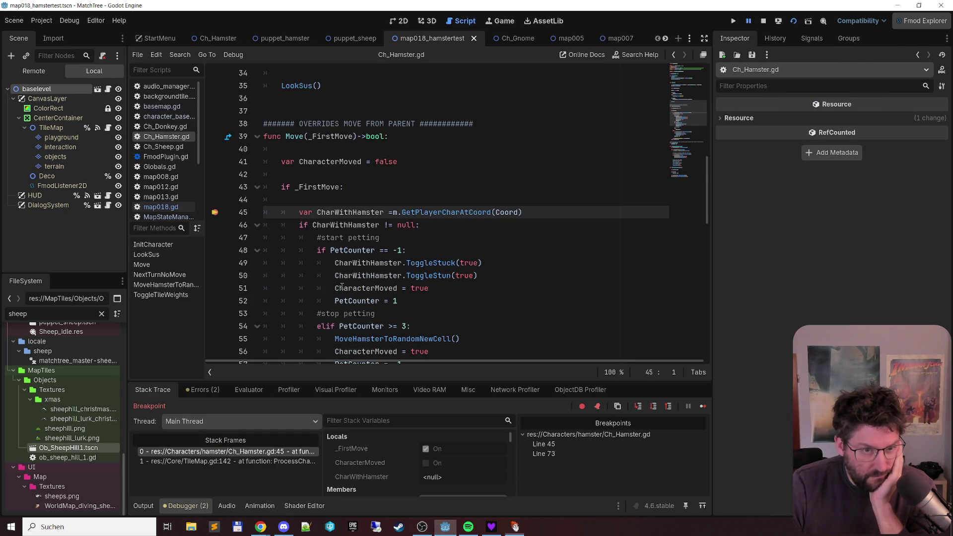
key(F12)
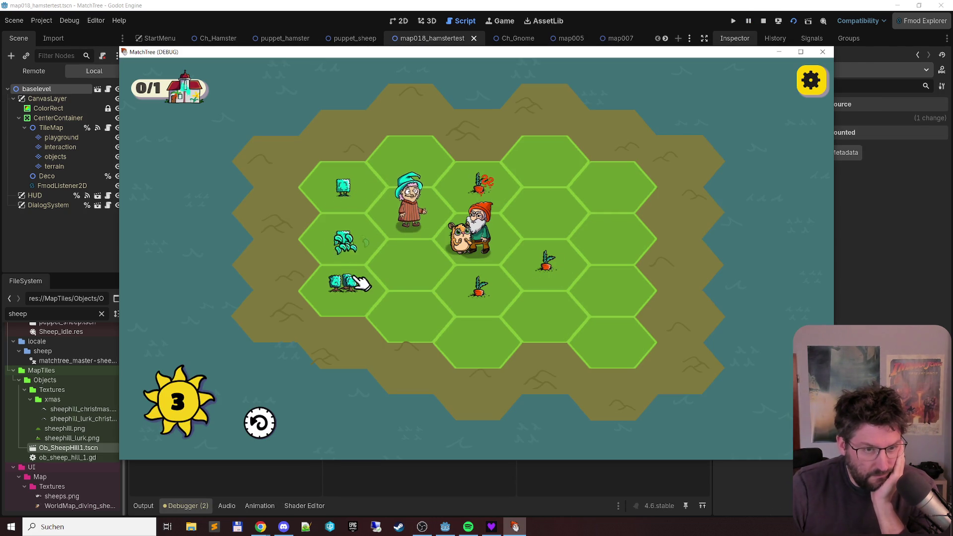
click(484, 221)
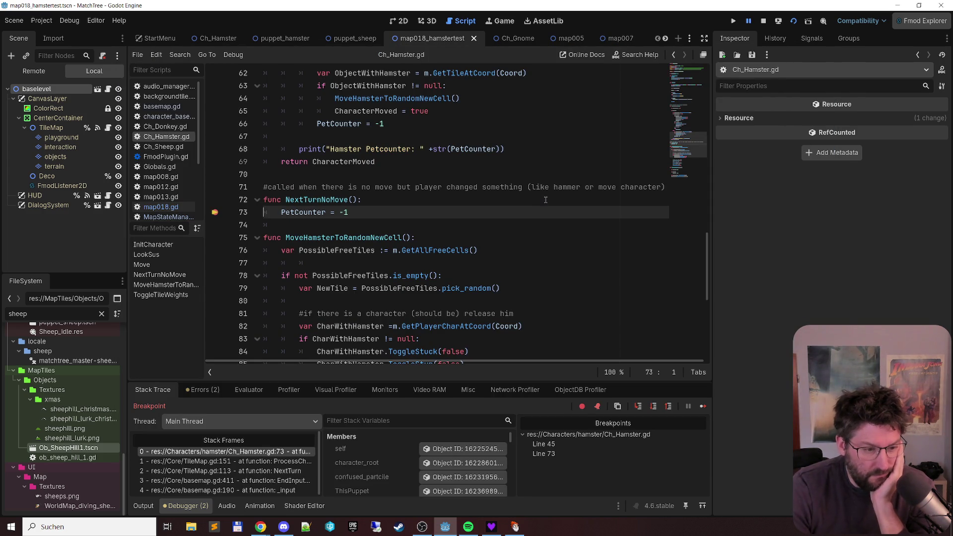
key(F12)
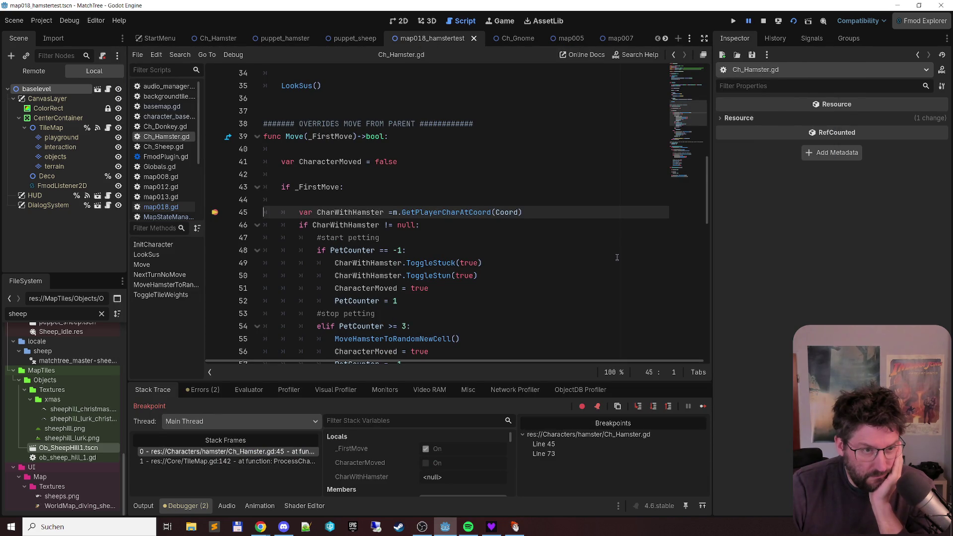
Step: Step through the character lookup and petting checks, resume, close the game, and return to Ch_Hamster.gd
scroll(365, 455, down, 5)
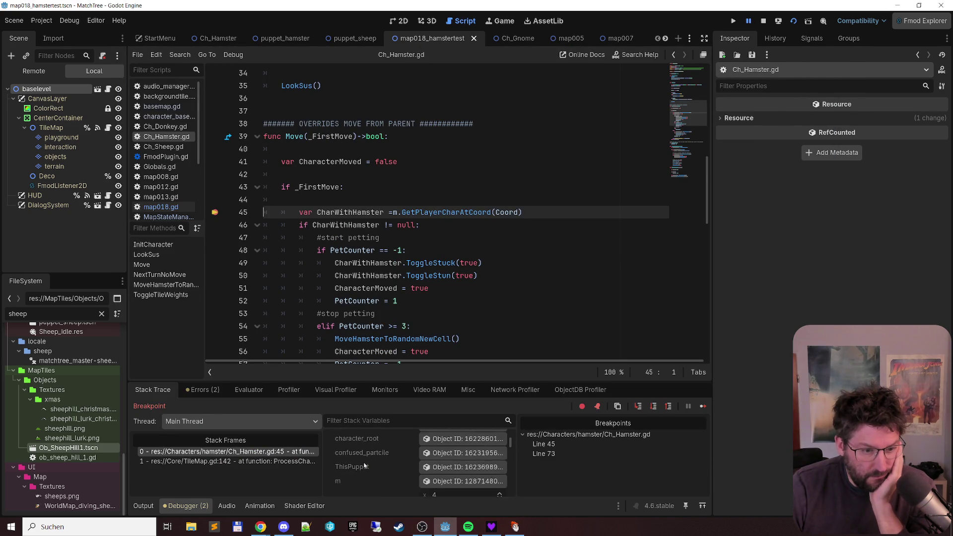
scroll(365, 455, down, 5)
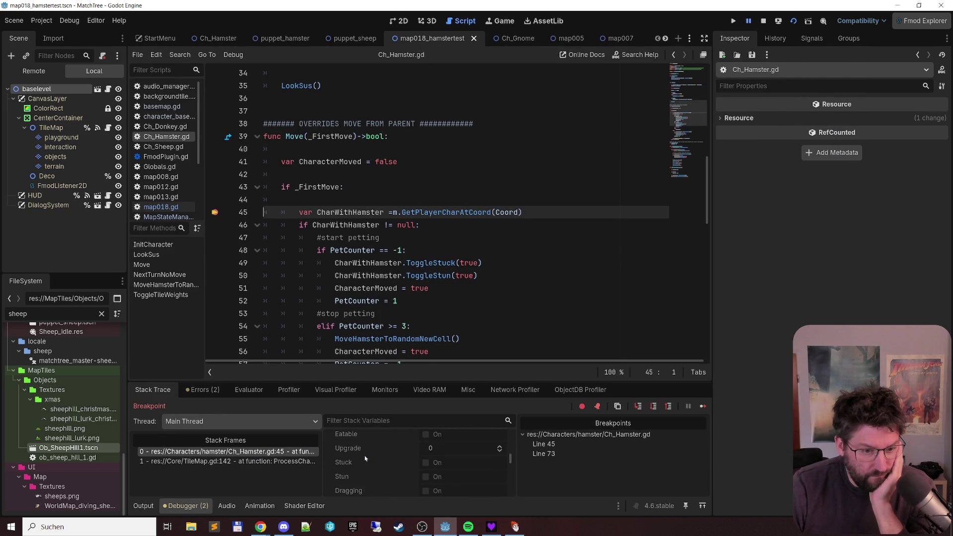
scroll(365, 455, down, 5)
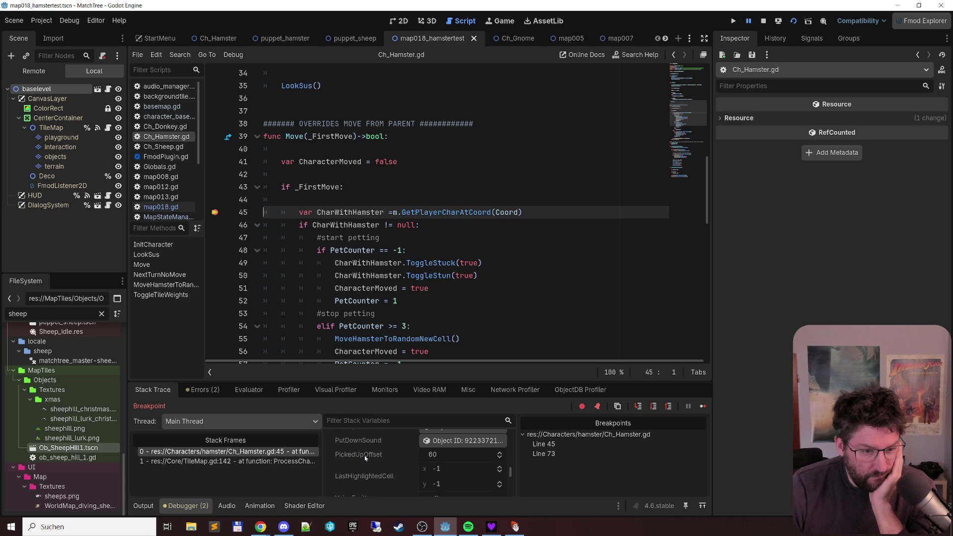
scroll(366, 450, down, 5)
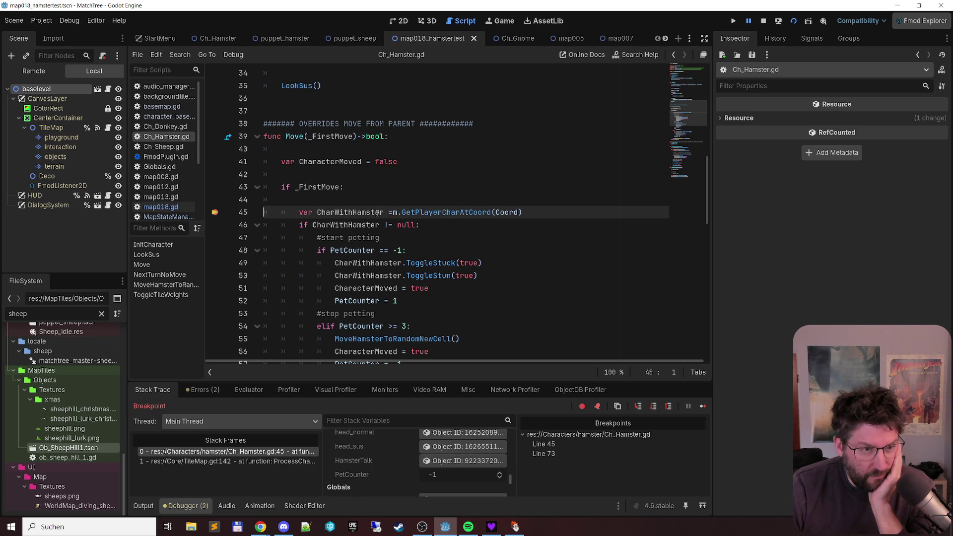
key(F11)
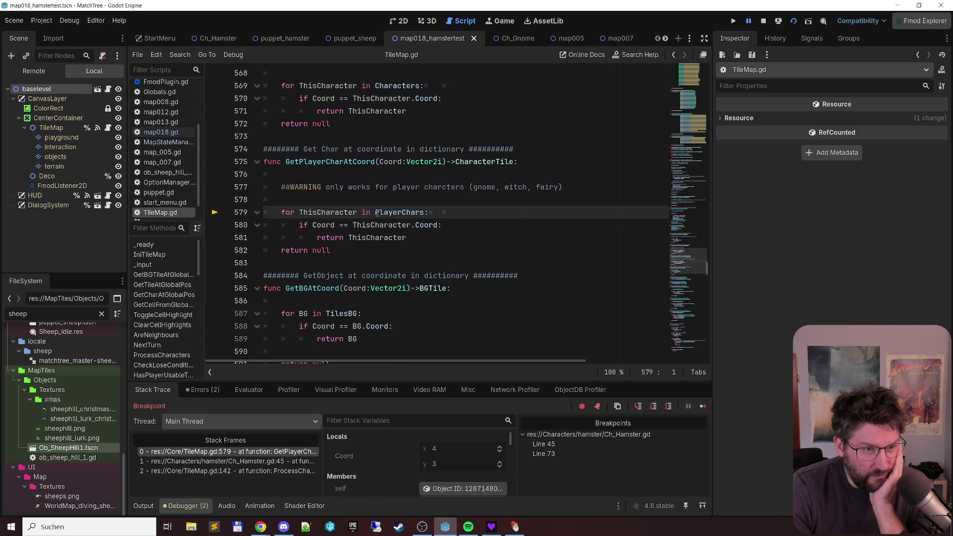
key(F10)
key(F10)
key(F10)
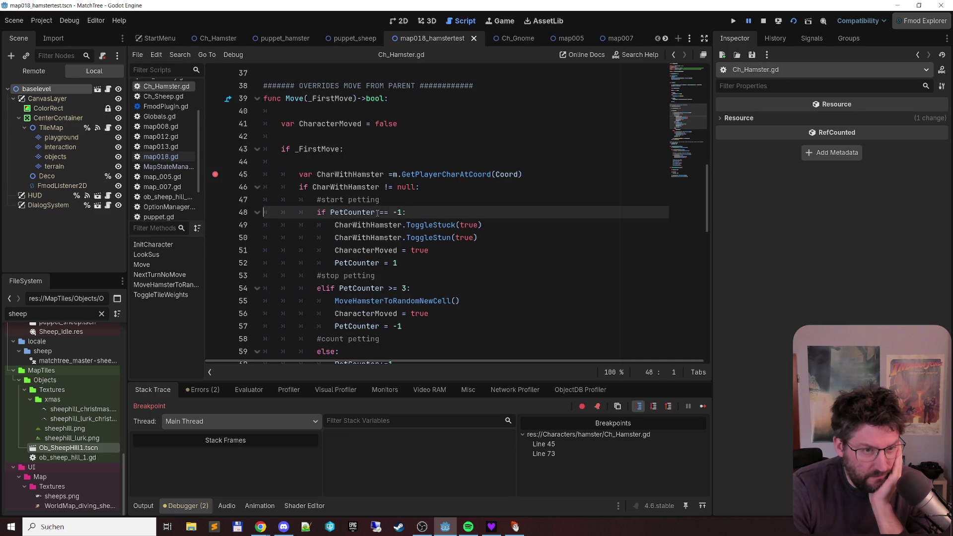
key(F11)
key(F11)
key(F12)
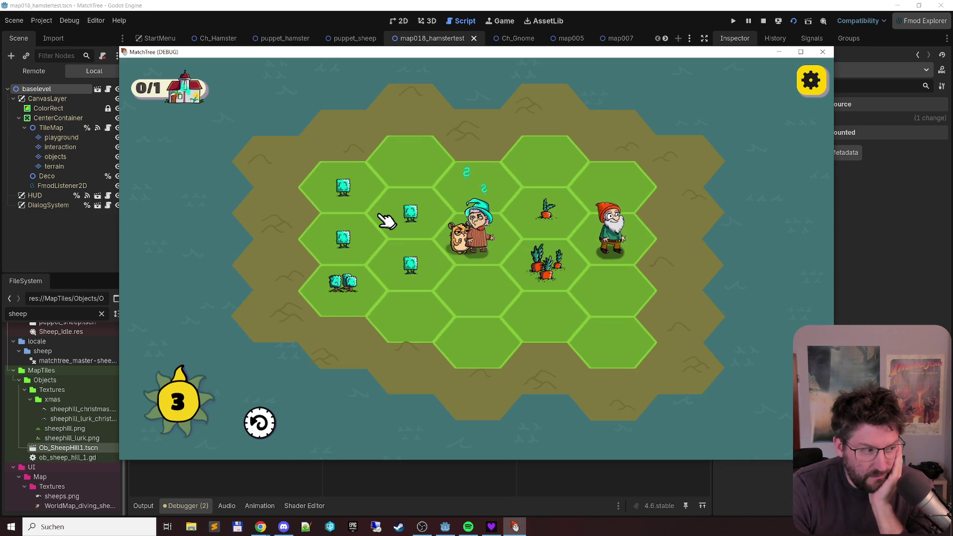
click(822, 52)
key(alt+Left)
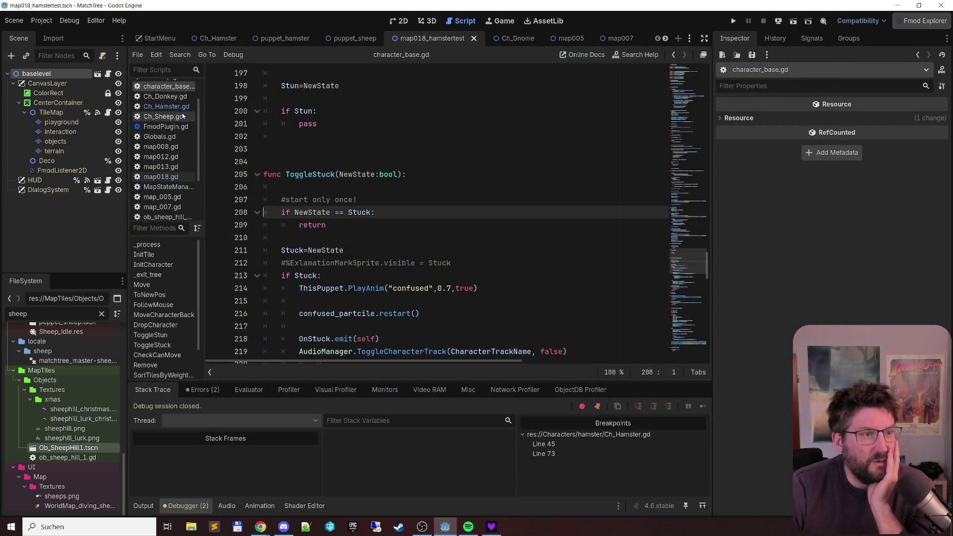
Step: Copy MoveHamsterToRandomNewCell() from line 75 into a new line above the PetCounter reset and save
scroll(383, 148, down, 7)
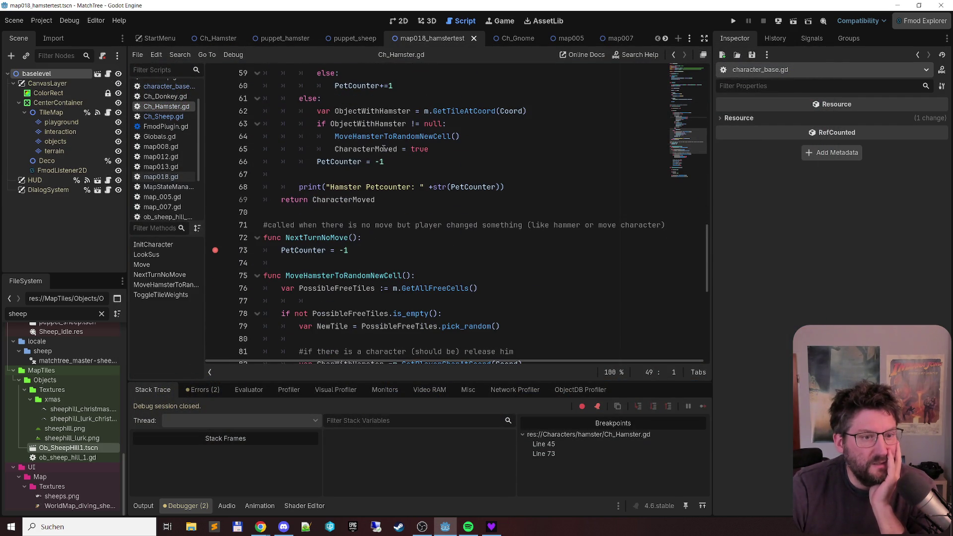
click(377, 249)
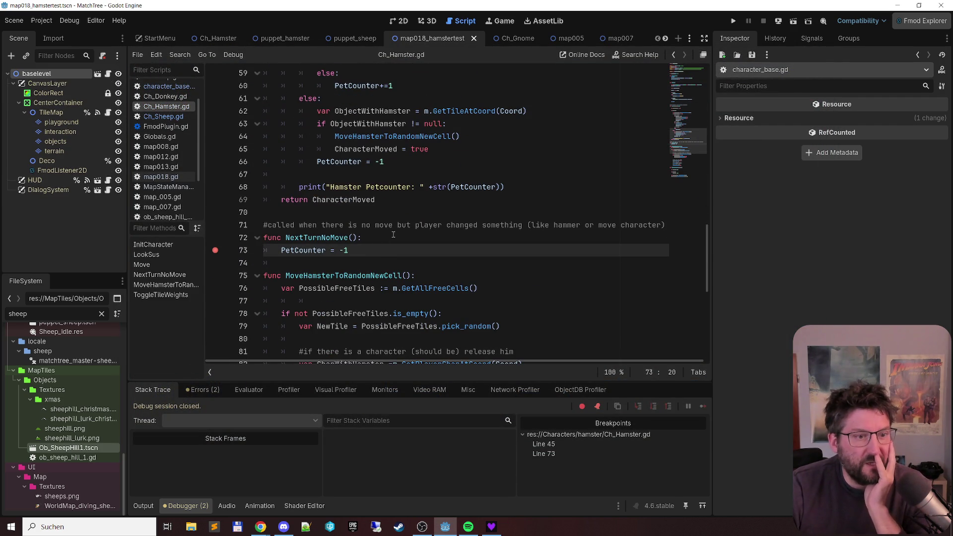
click(286, 275)
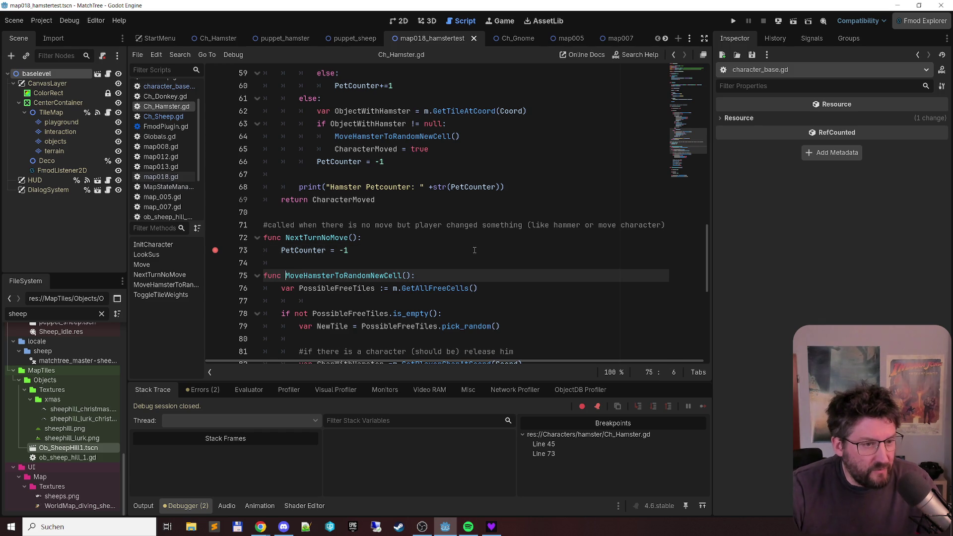
key(ctrl+shift+Right)
key(ctrl+shift+Right)
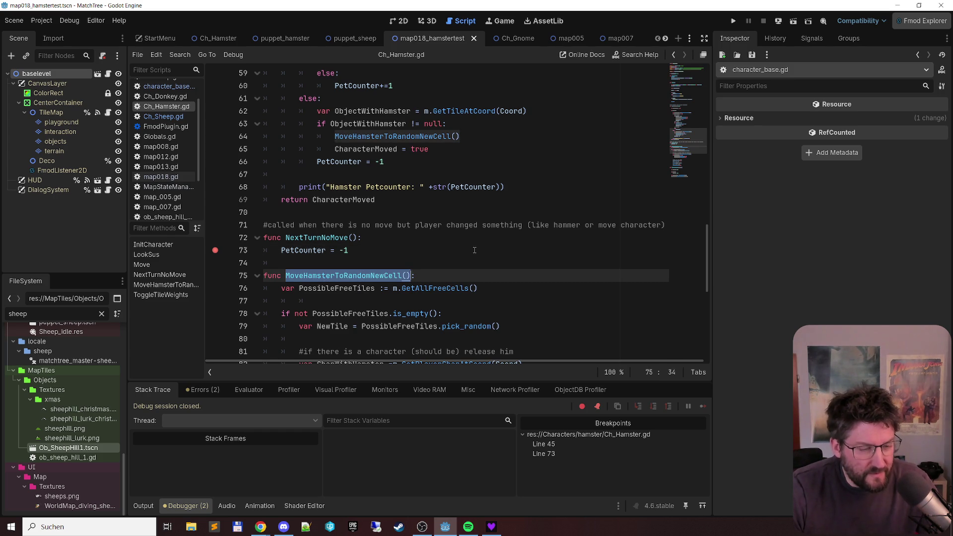
key(ctrl+c)
key(Up)
key(Up)
key(Home)
key(Return)
key(Up)
key(ctrl+v)
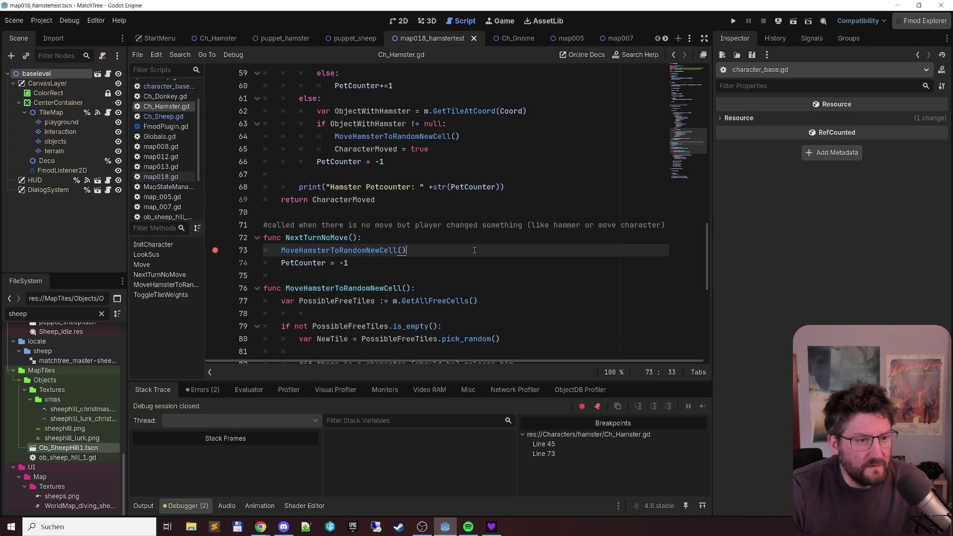
key(ctrl+s)
Step: Go to the CharWithHamster line 45 and relaunch the game with F6
scroll(347, 213, up, 8)
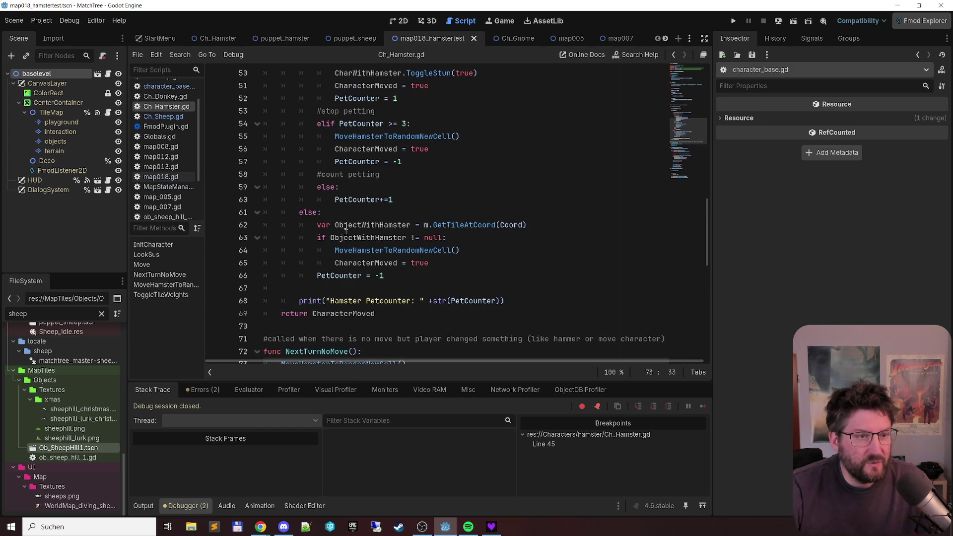
click(327, 201)
key(F6)
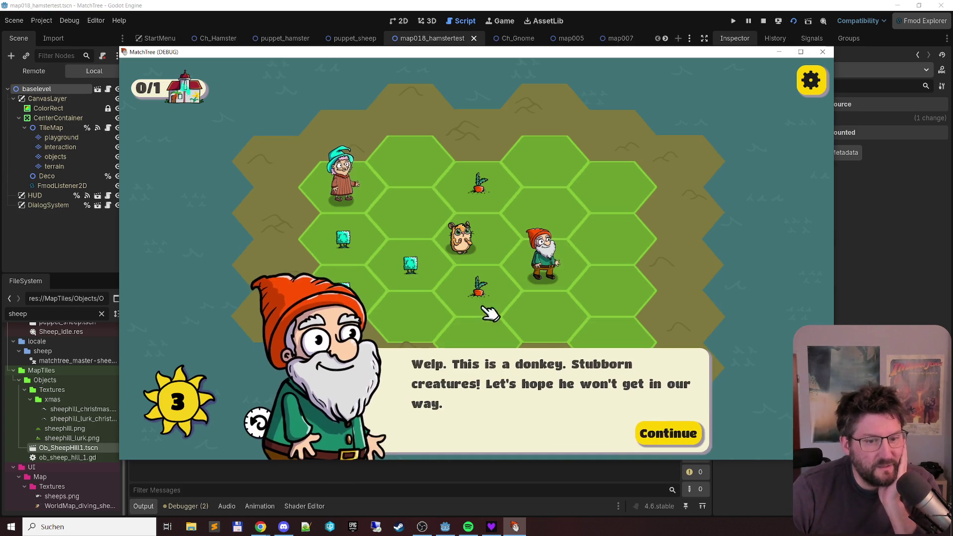
Step: Dismiss the gnome's dialog, move the gnome right, and merge carrots, saplings, trees and bushes
click(665, 436)
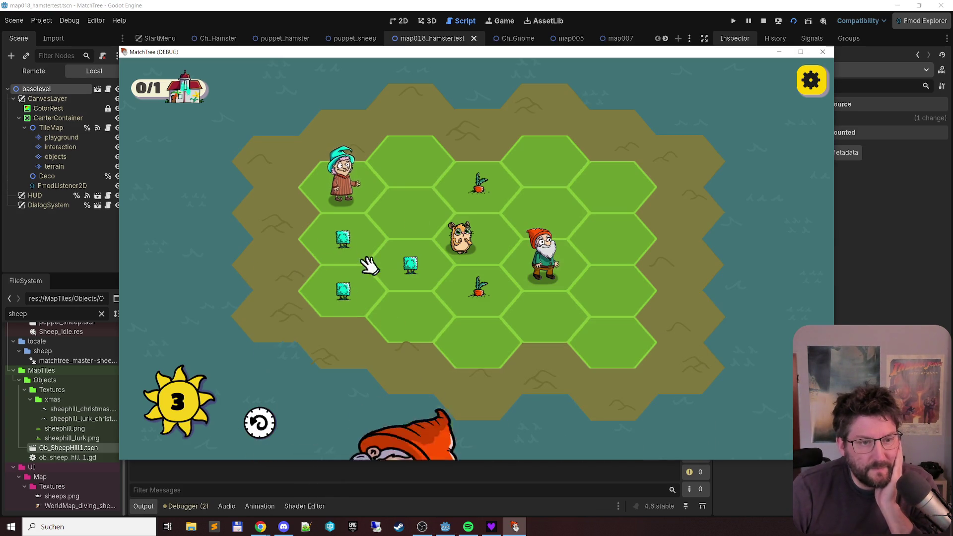
click(344, 300)
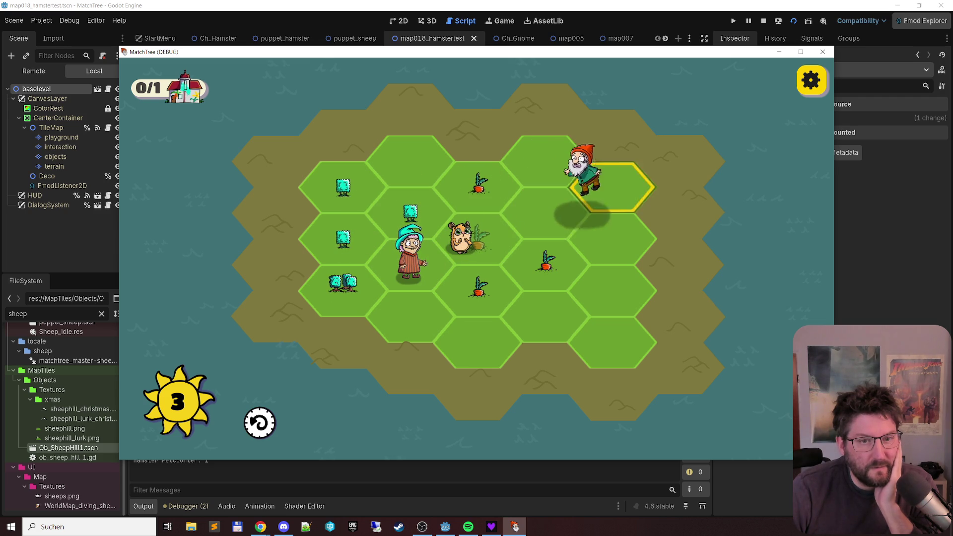
click(626, 239)
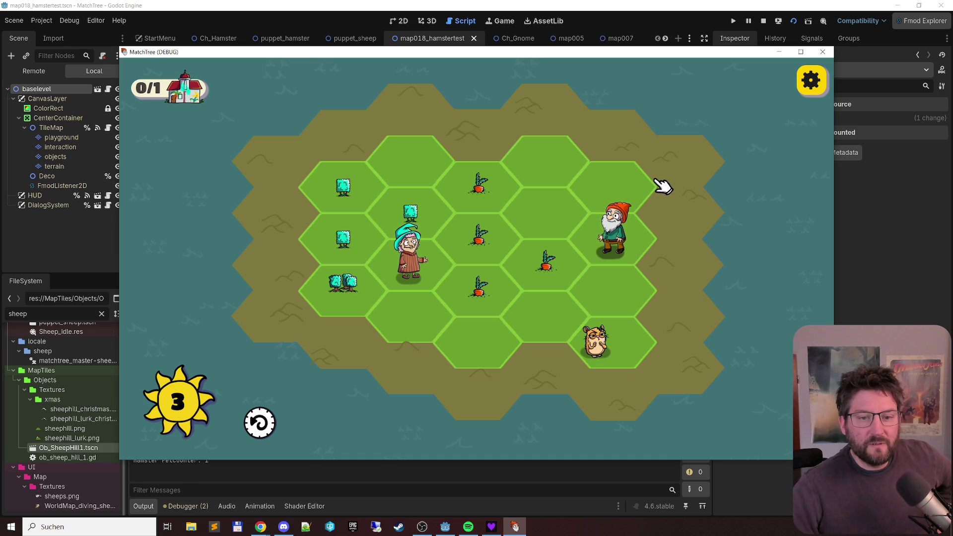
click(484, 195)
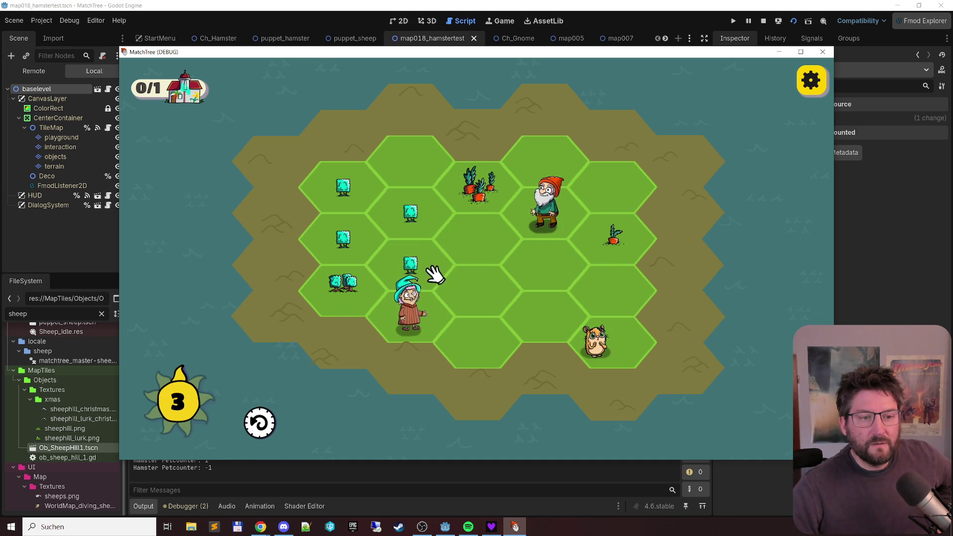
click(336, 188)
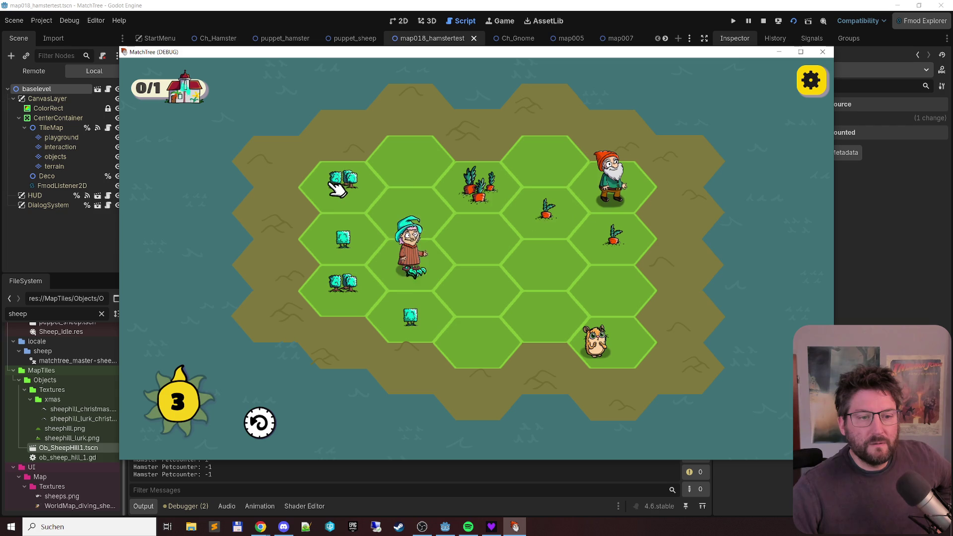
click(415, 286)
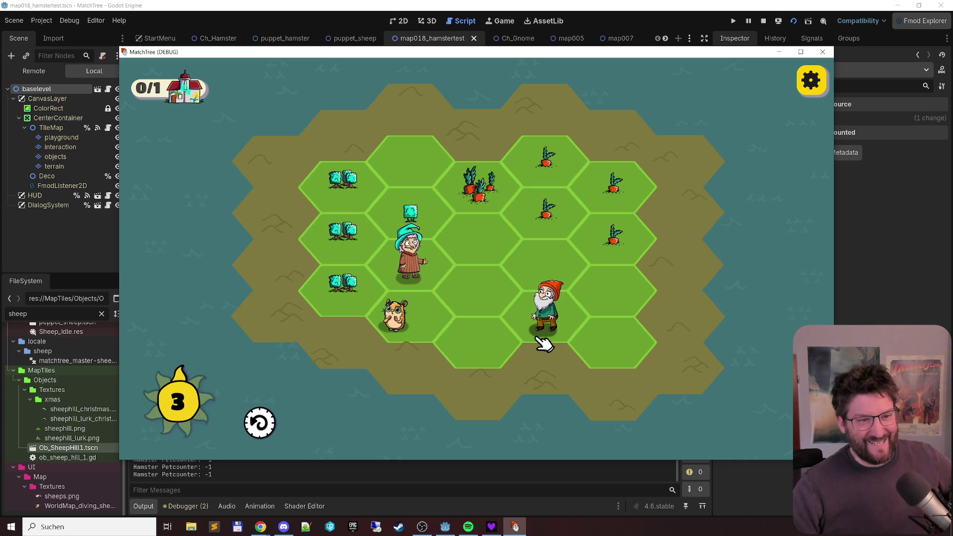
click(353, 285)
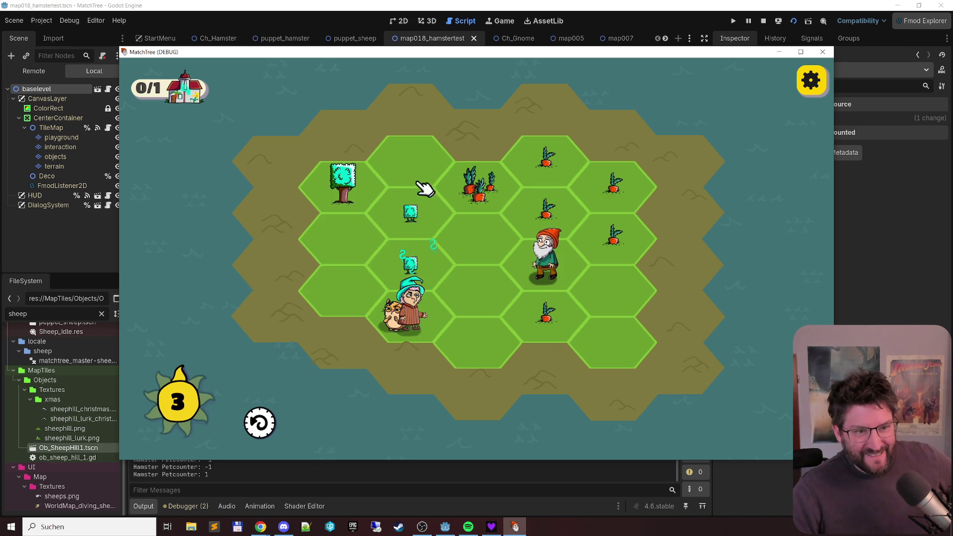
Step: Merge more carrots and saplings, move the old woman twice, then close the game
click(605, 241)
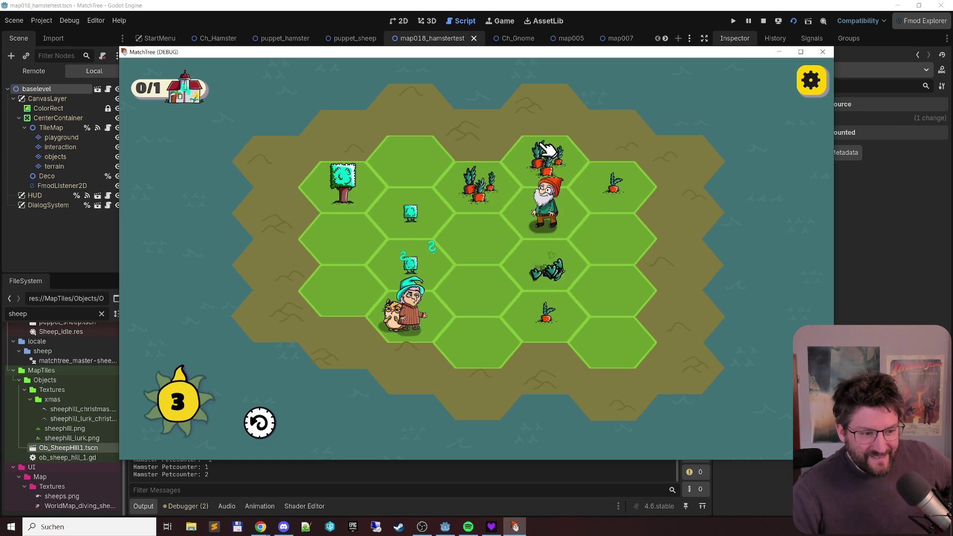
click(548, 197)
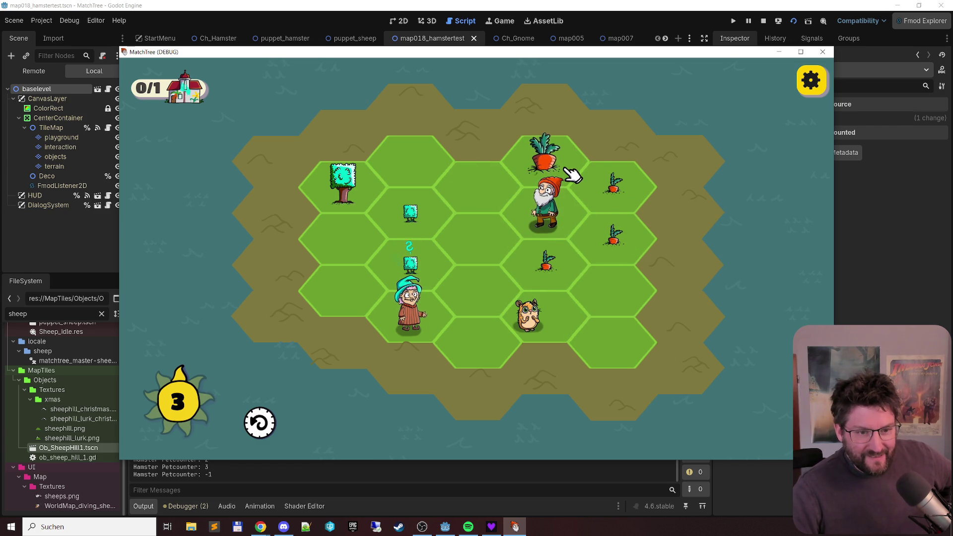
click(581, 263)
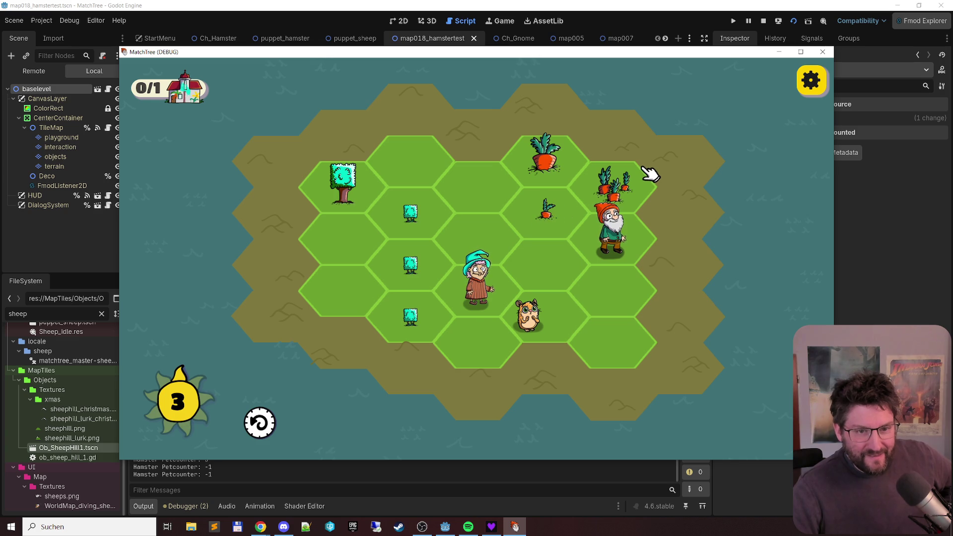
click(408, 180)
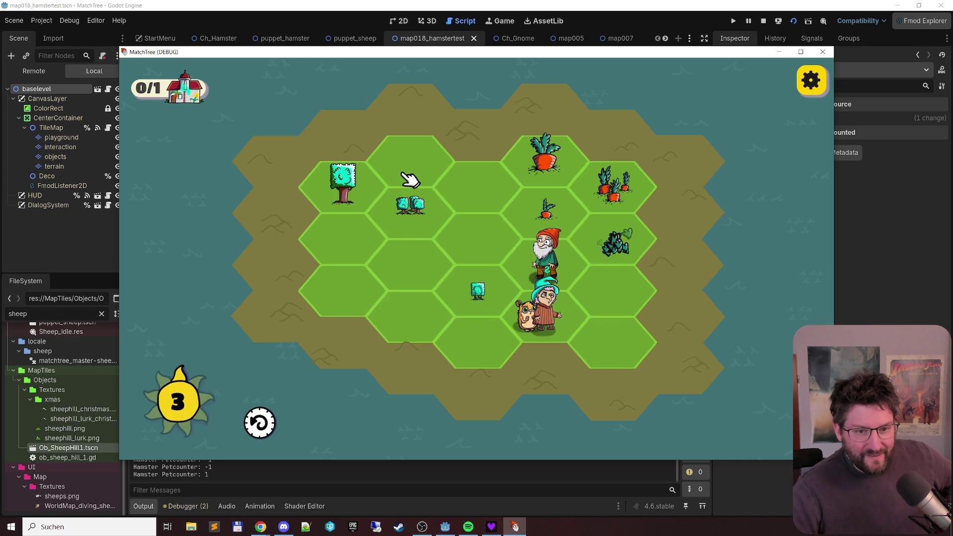
drag(549, 305, 470, 213)
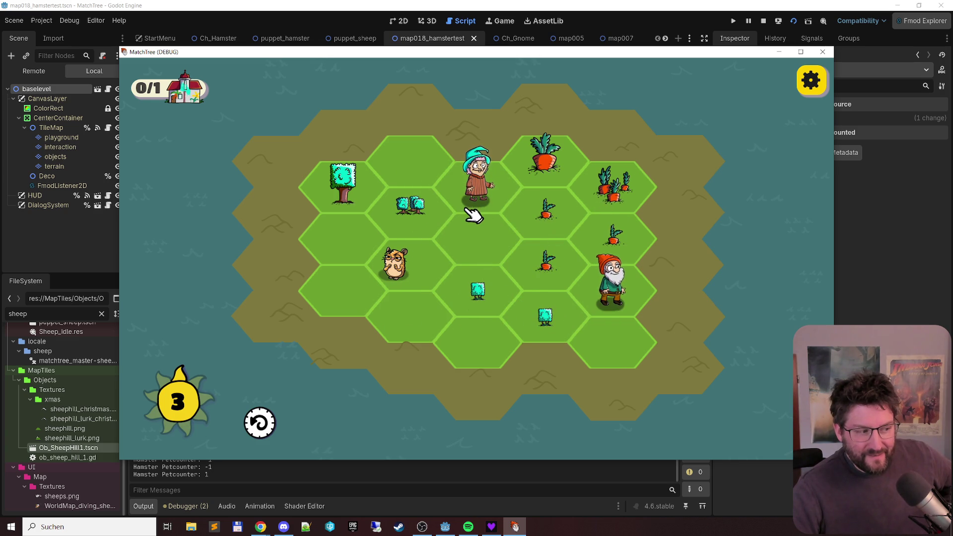
drag(545, 224, 628, 247)
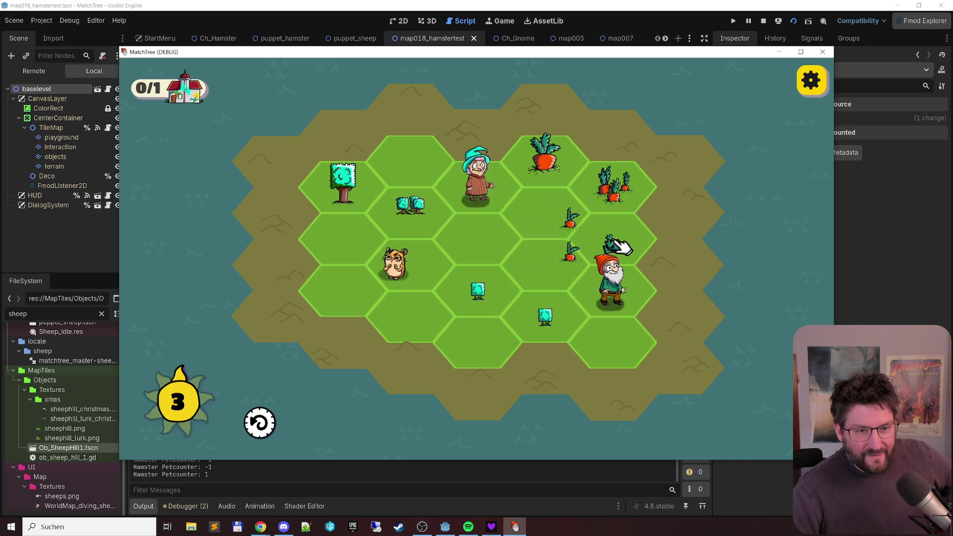
mouse_move(425, 160)
mouse_down()
mouse_move(620, 292)
mouse_move(634, 343)
mouse_up()
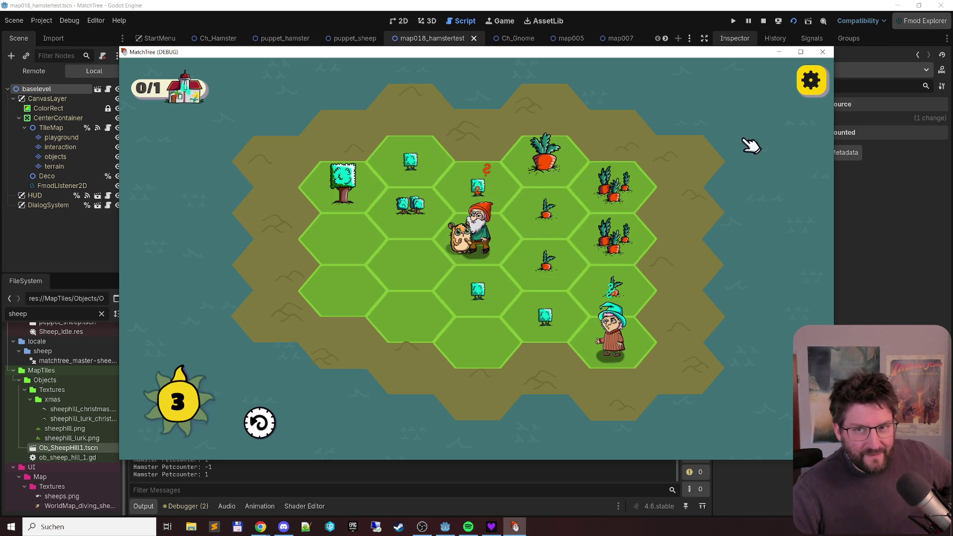
click(824, 51)
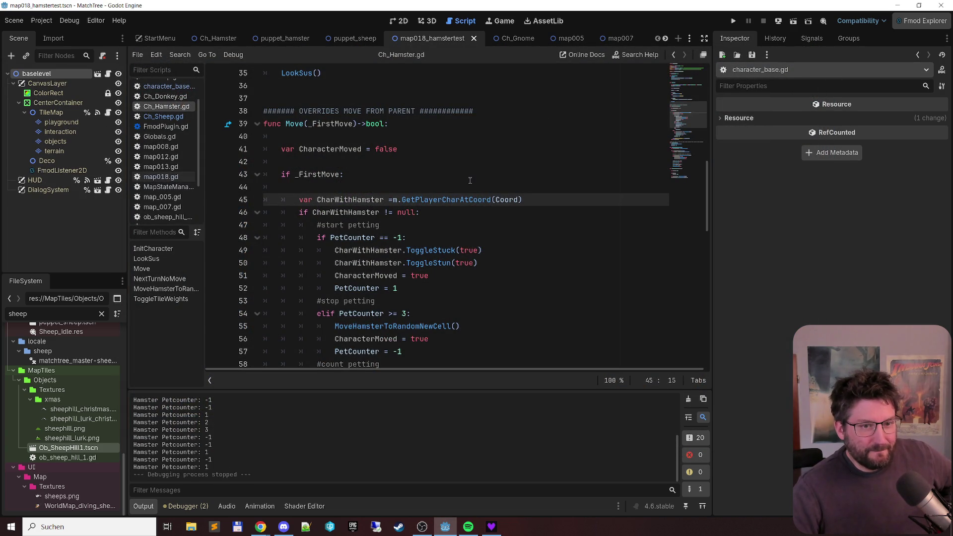
Step: Select the ObjectWithHamster check on lines 62–63
scroll(470, 180, down, 8)
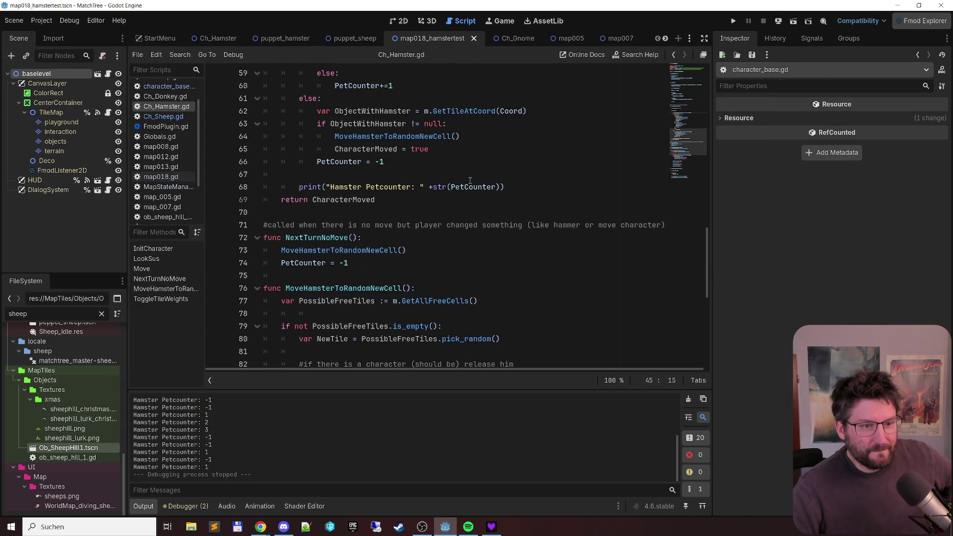
scroll(470, 180, up, 8)
scroll(472, 178, down, 8)
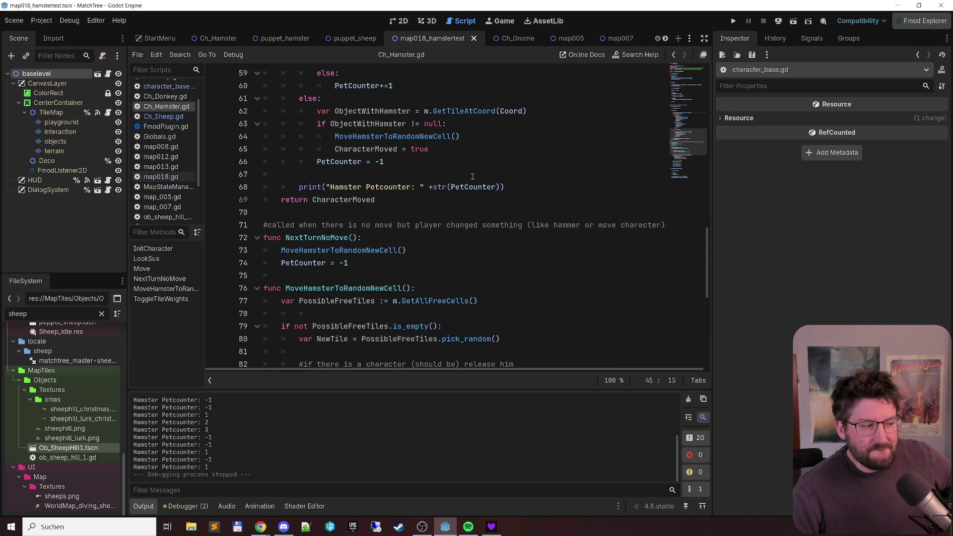
scroll(473, 177, up, 4)
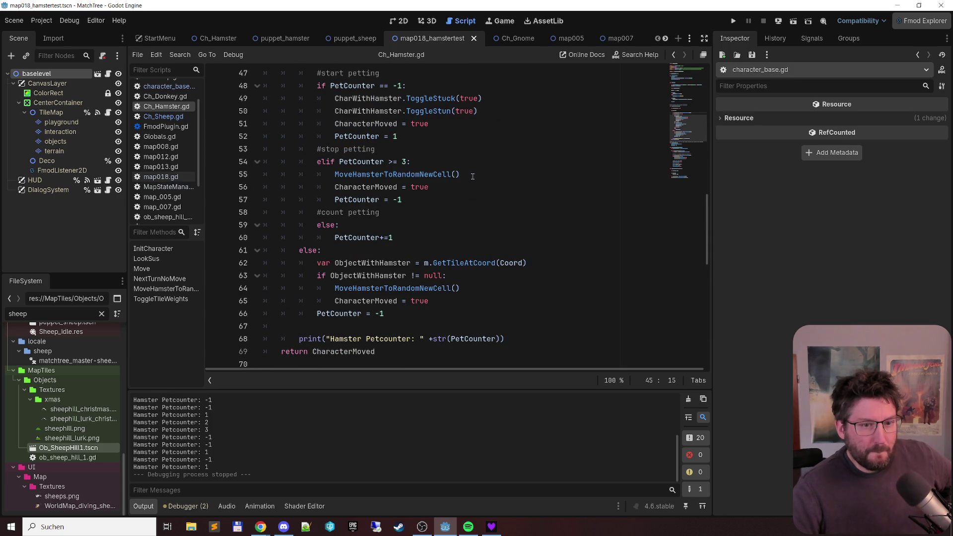
mouse_move(309, 262)
mouse_down()
mouse_move(454, 265)
mouse_move(460, 275)
mouse_up()
key(ctrl+c)
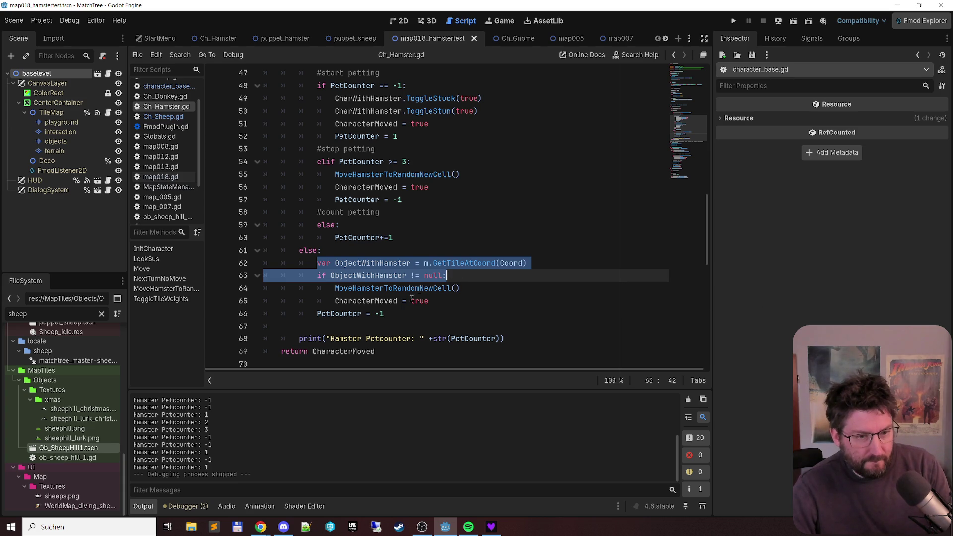
Step: Delete the CharacterMoved = true statement on line 51 and remove its empty line
scroll(387, 292, down, 4)
scroll(389, 290, up, 4)
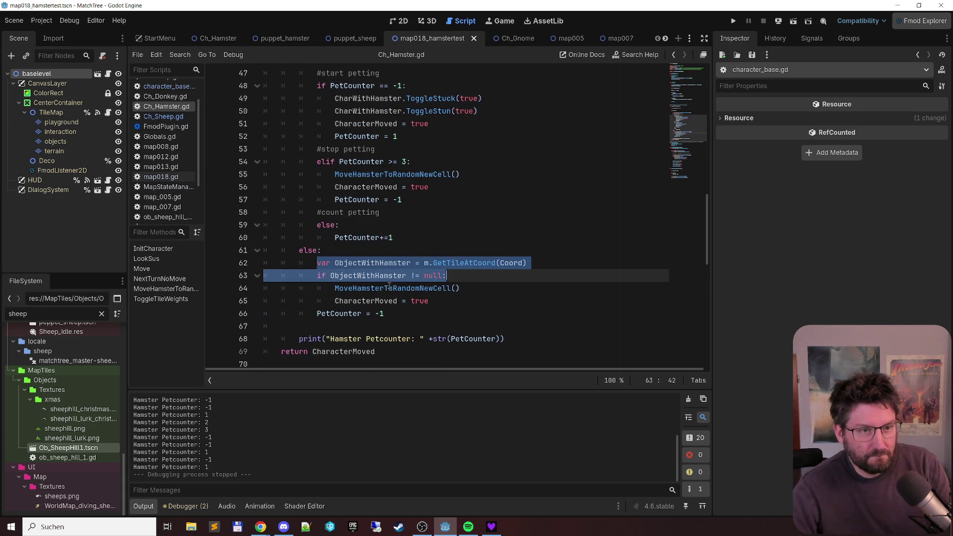
click(439, 186)
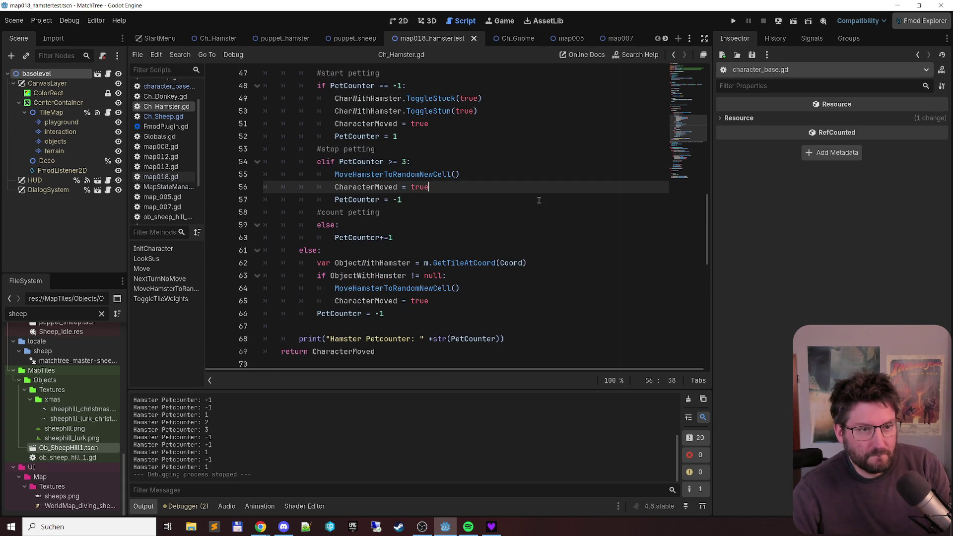
scroll(524, 197, up, 2)
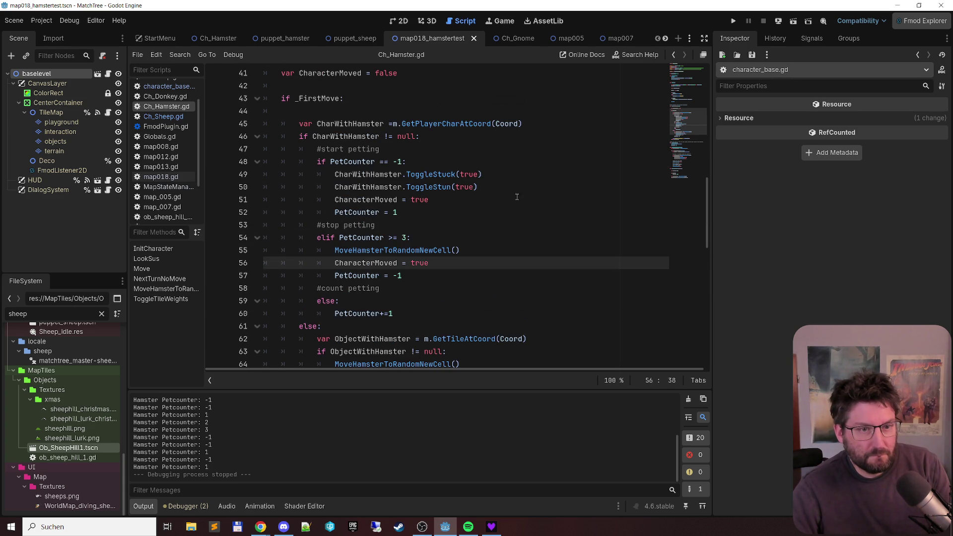
click(469, 197)
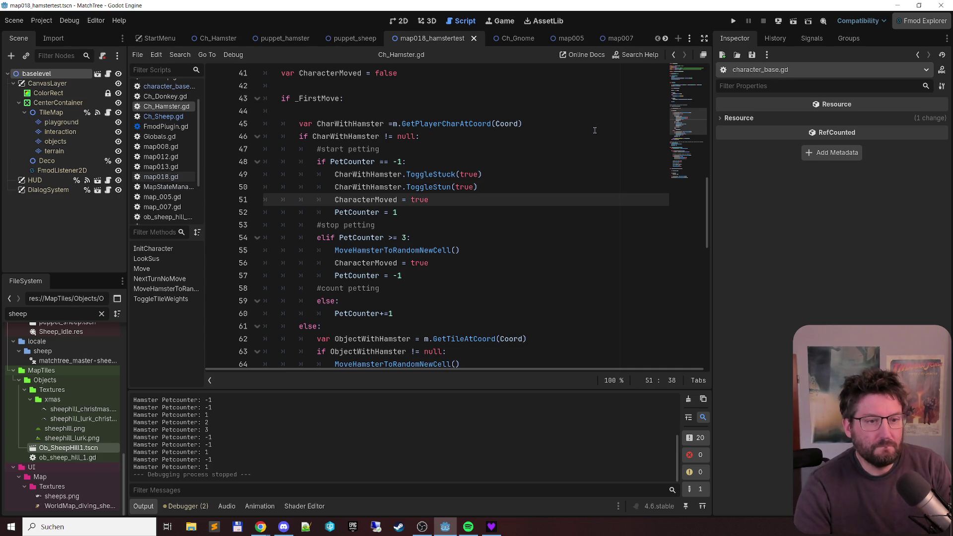
key(shift+Home)
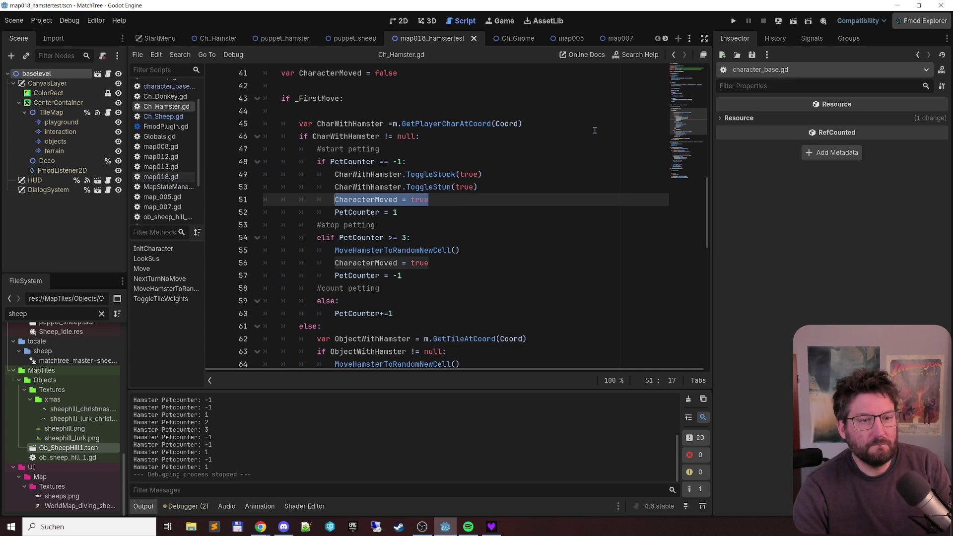
key(Delete)
key(Home)
key(BackSpace)
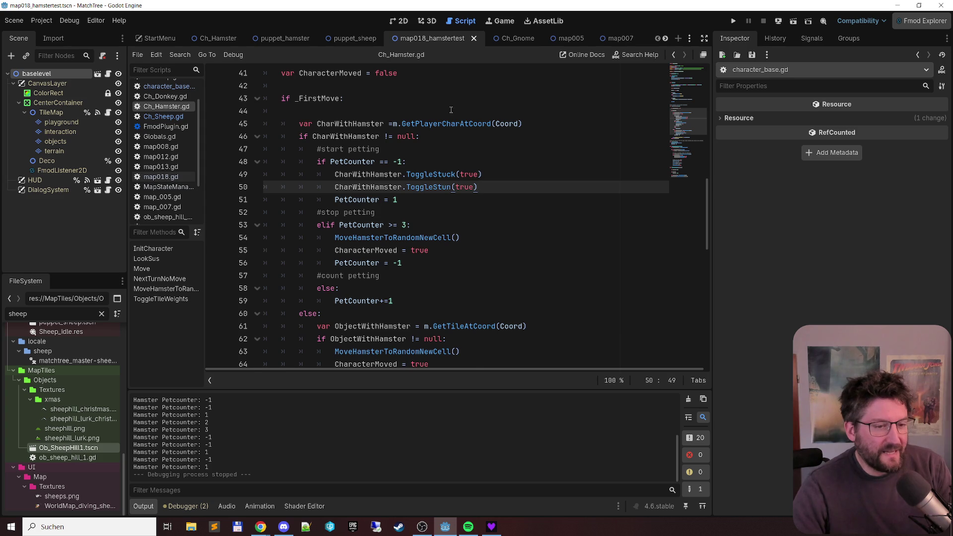
scroll(452, 110, down, 5)
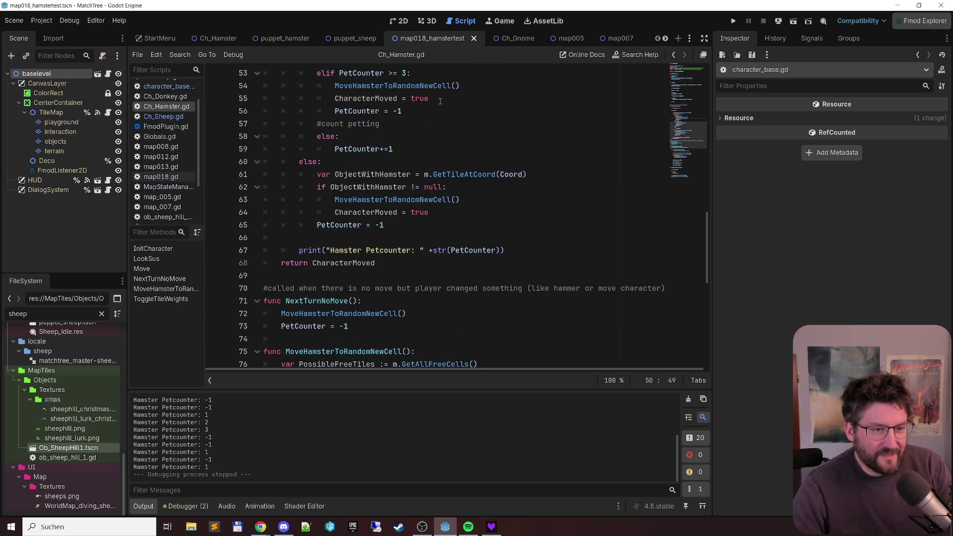
Step: Paste the ObjectWithHamster check into NextTurnNoMove and indent its two statements under the if
click(278, 277)
key(Return)
key(Up)
key(ctrl+v)
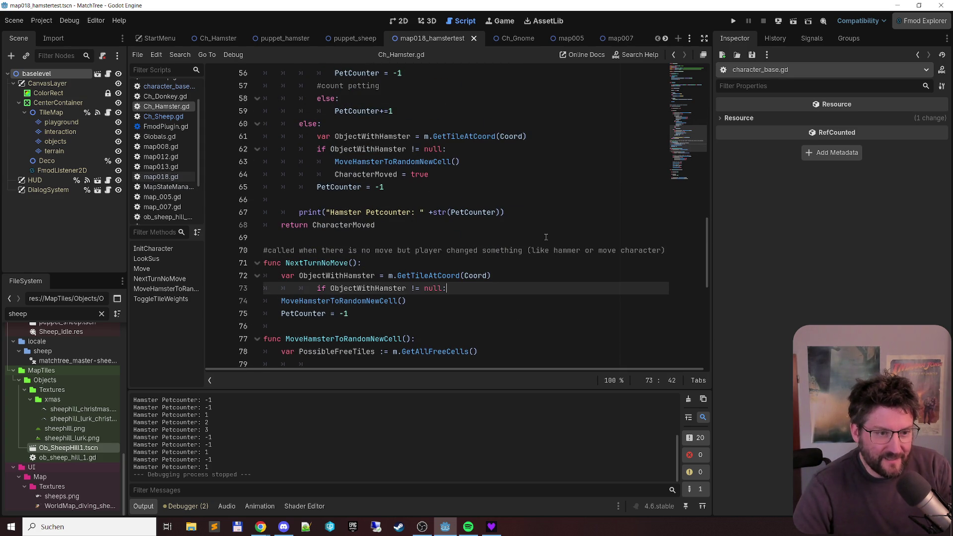
key(Down)
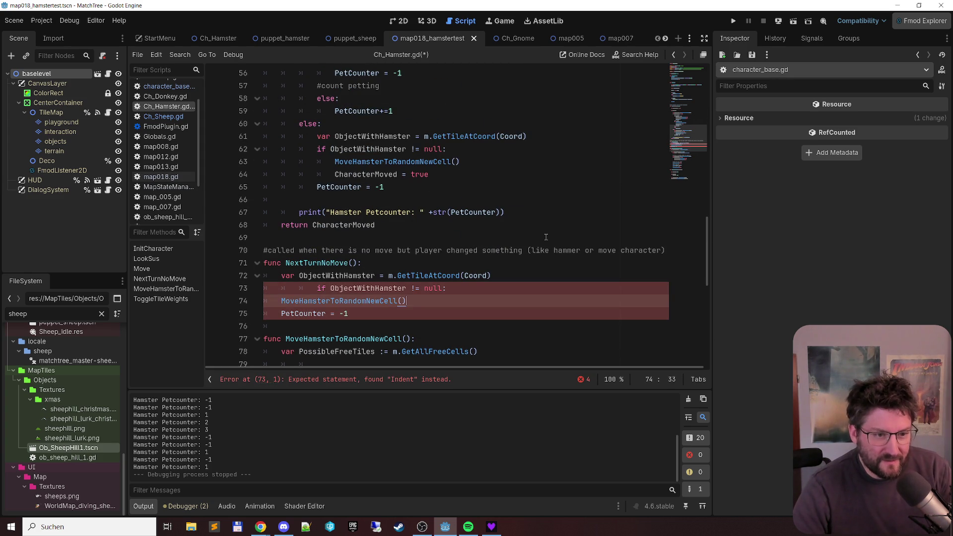
key(Up)
key(Delete)
key(Down)
key(Tab)
key(Down)
key(Tab)
Step: Remove the extra indent before the if, save the hamster script, and relaunch the game
key(Up)
key(Up)
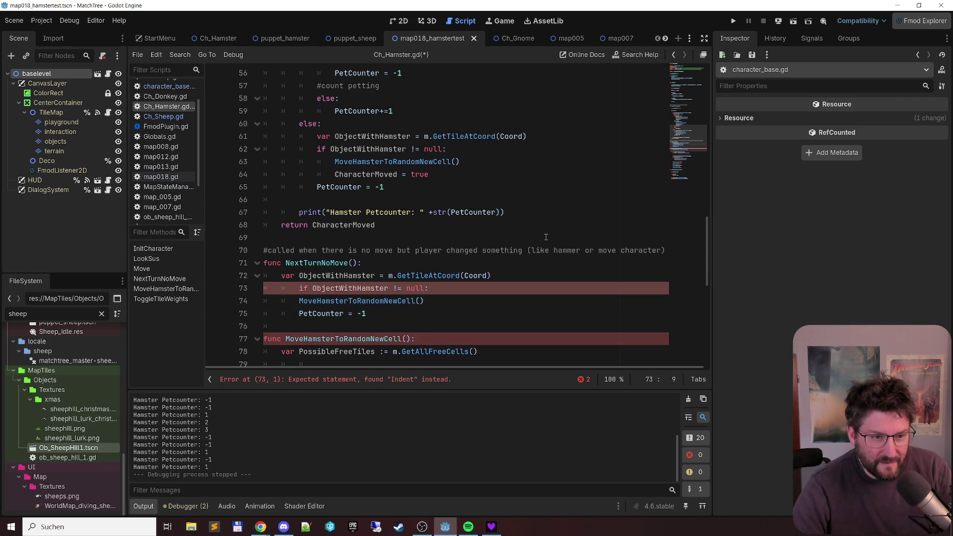
key(Up)
key(Down)
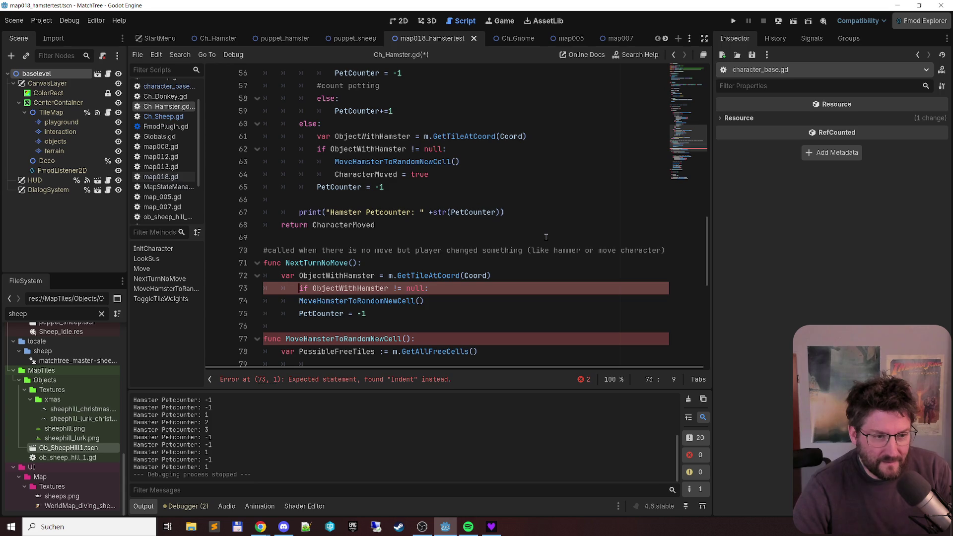
key(shift+Down)
key(shift+Down)
key(Up)
key(Up)
key(BackSpace)
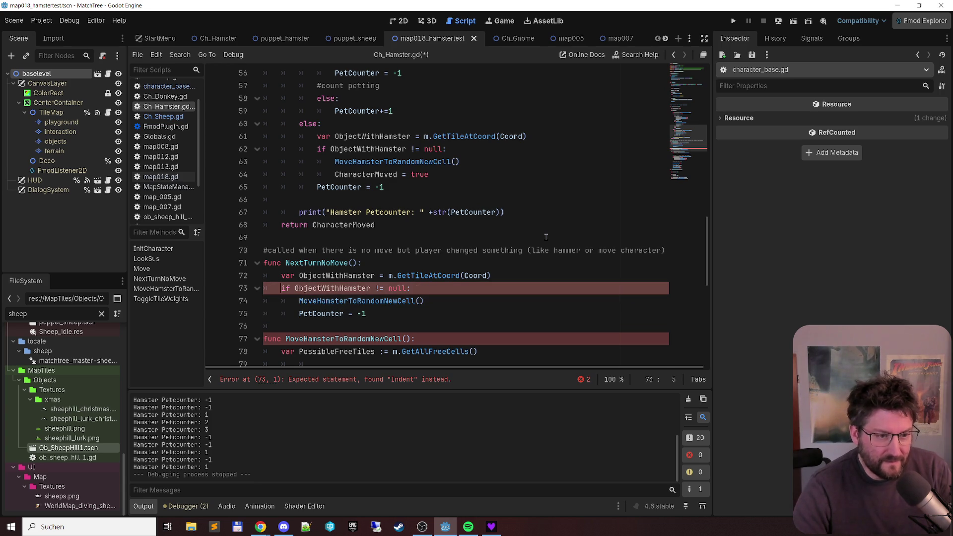
key(ctrl+s)
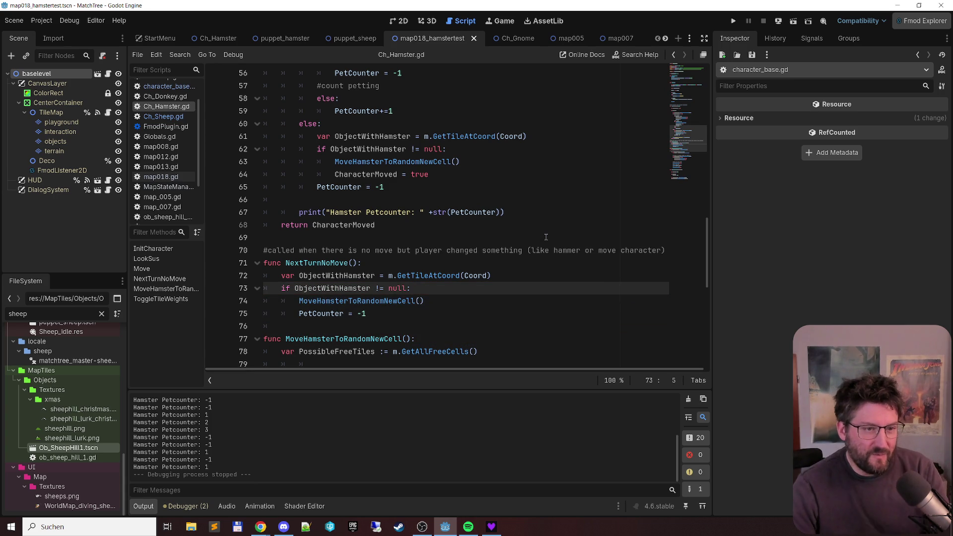
key(F6)
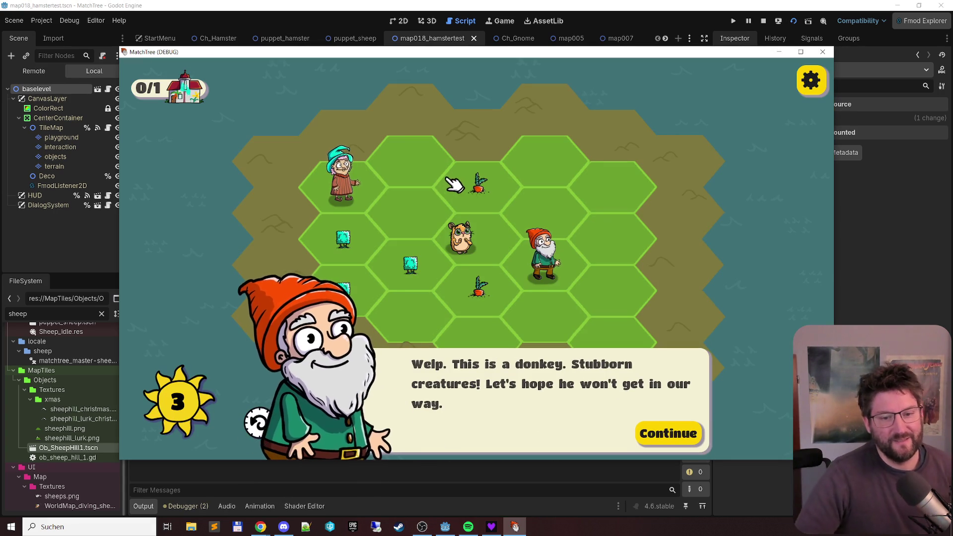
Step: Dismiss the gnome's donkey dialogue, merge the left bushes, and move the gnome up-right
click(699, 447)
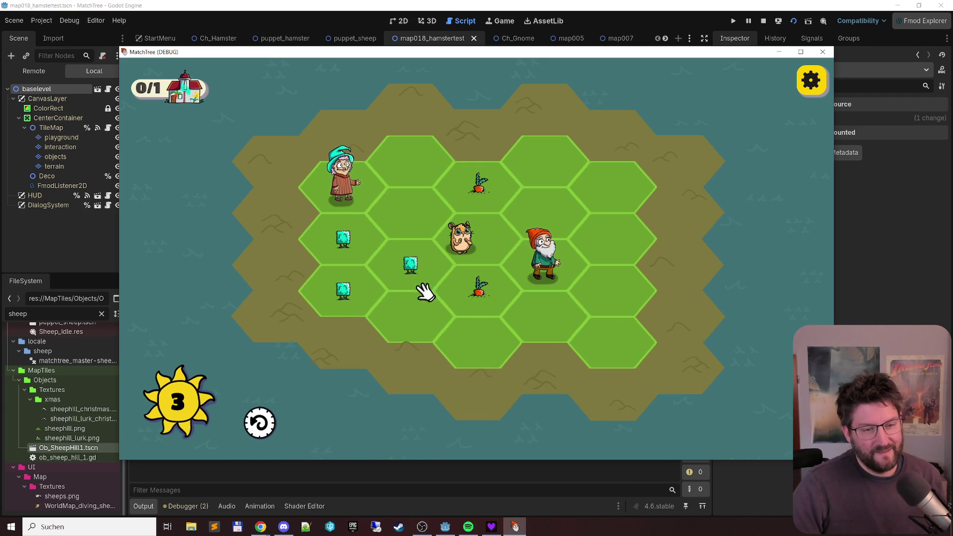
click(346, 289)
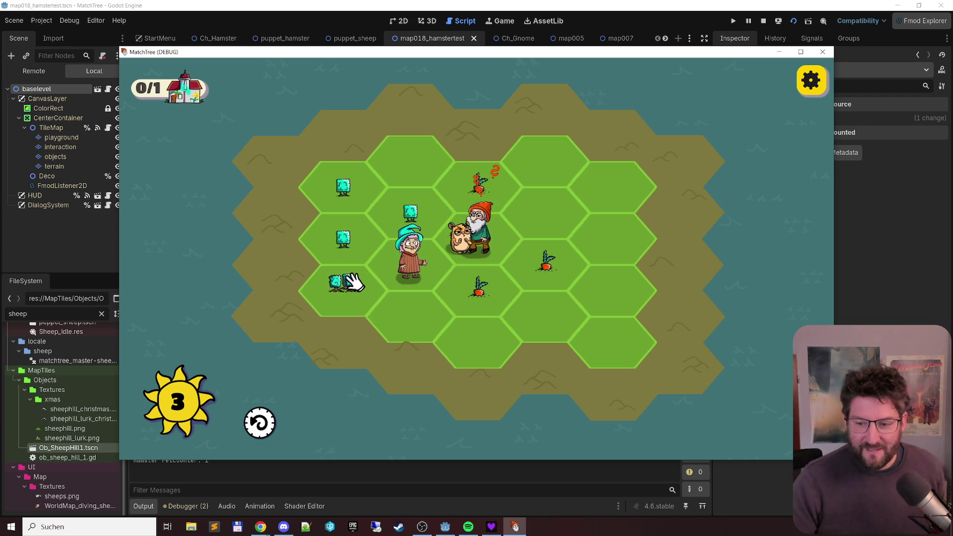
click(348, 191)
click(355, 186)
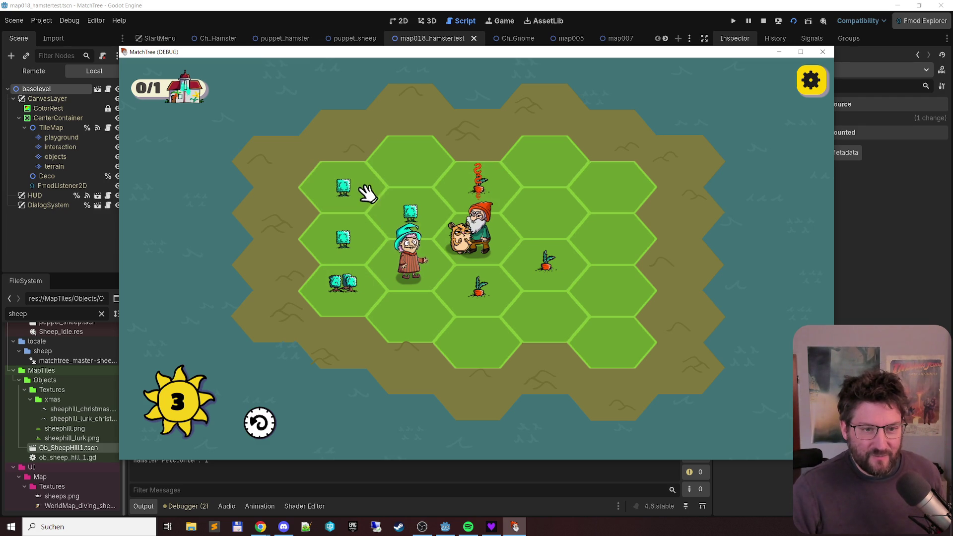
click(467, 221)
click(536, 208)
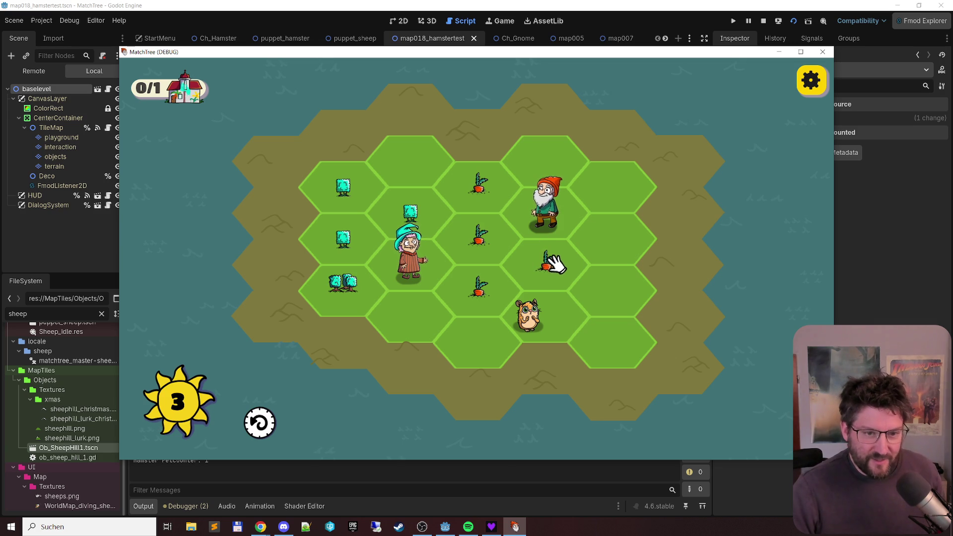
Step: Complete a carrot bunch, move granny up one hex, form a triple carrot, and merge three bushes
click(548, 263)
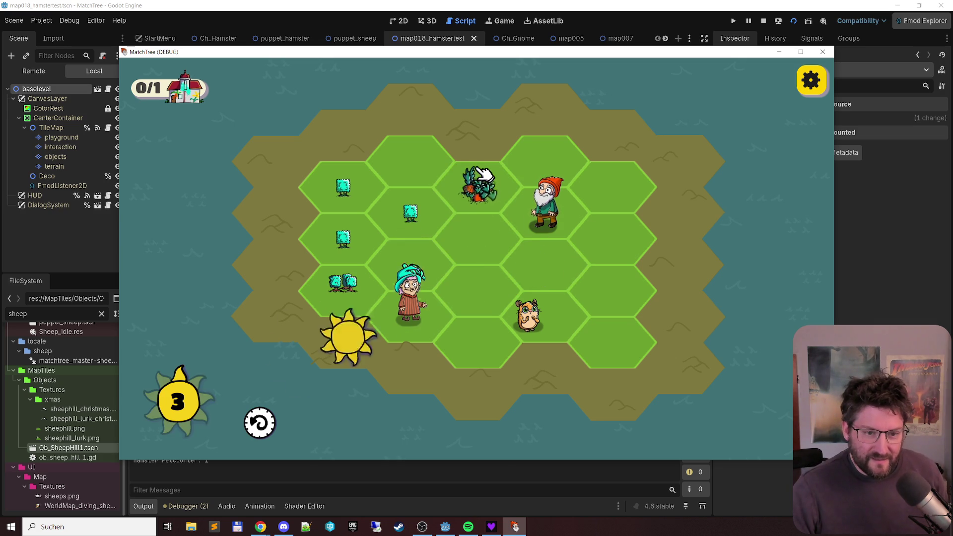
click(408, 271)
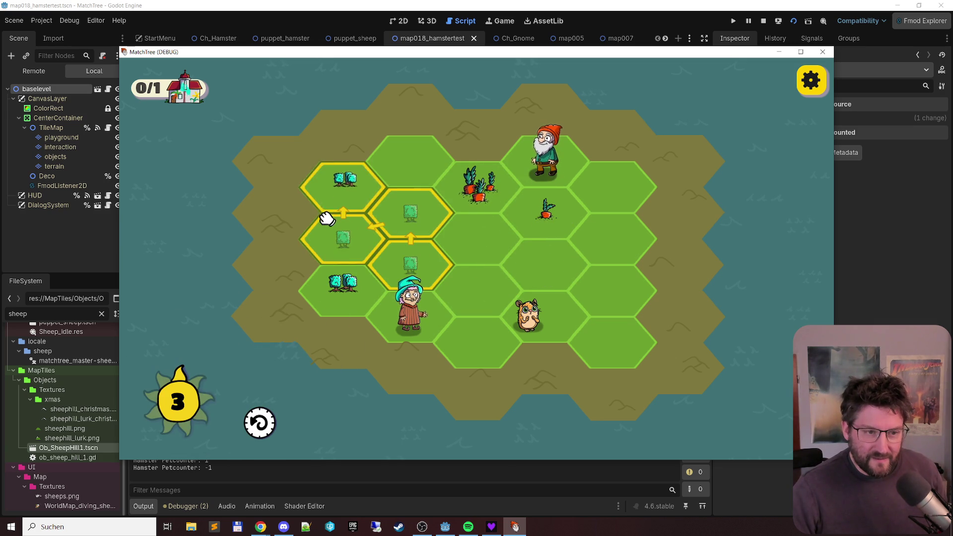
click(335, 176)
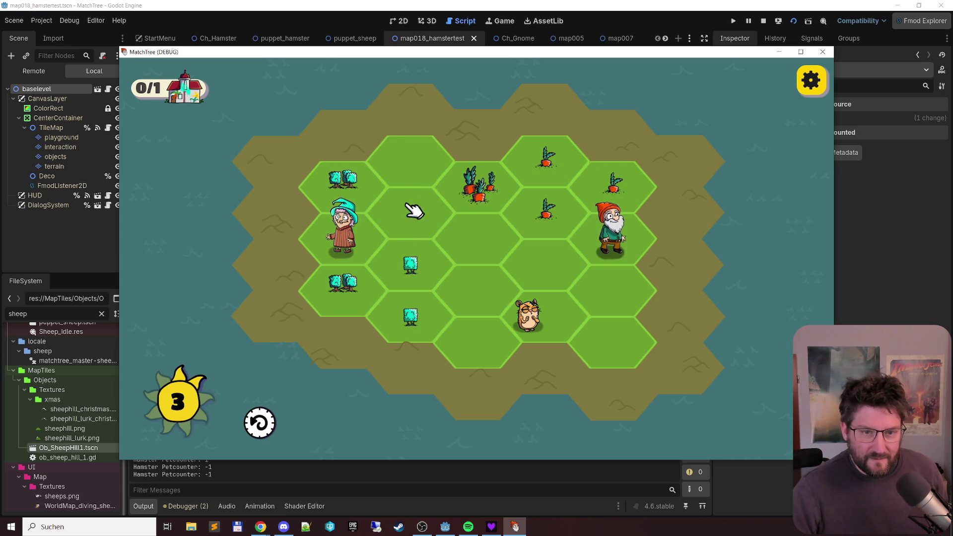
click(531, 194)
click(630, 186)
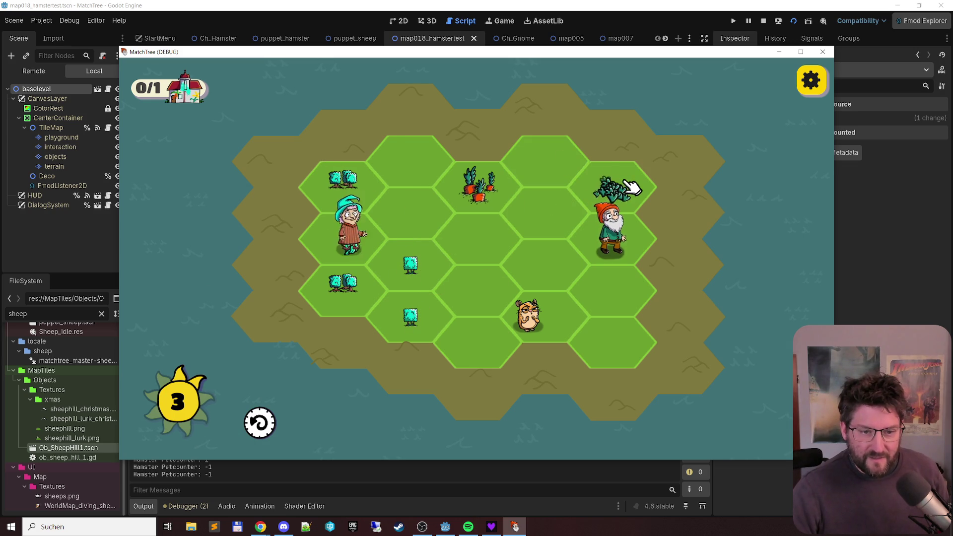
click(414, 319)
click(340, 246)
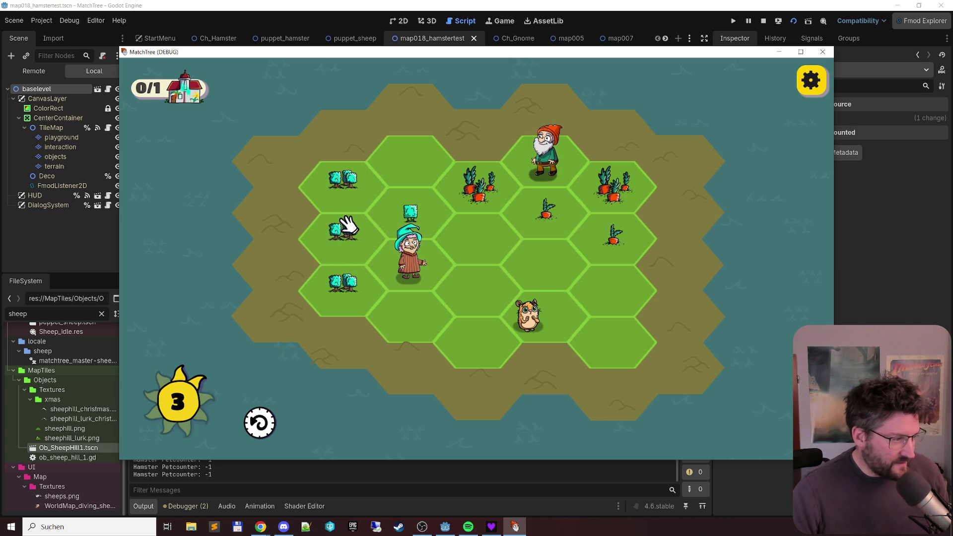
Step: Merge the left bushes into a tree, move the gnome, and combine carrots and bushes
click(340, 276)
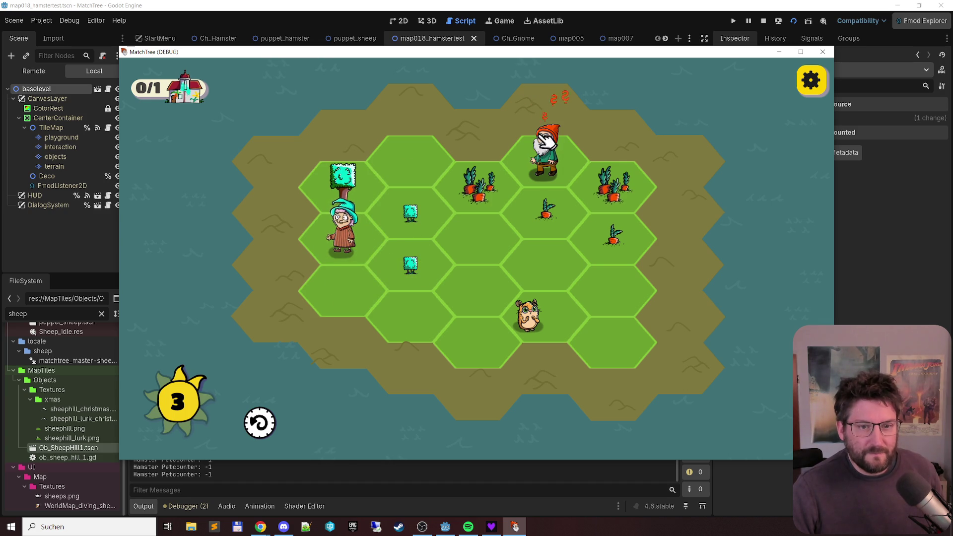
mouse_move(570, 191)
mouse_down()
mouse_move(546, 159)
mouse_move(494, 129)
mouse_move(474, 221)
mouse_move(484, 221)
mouse_move(484, 238)
mouse_up()
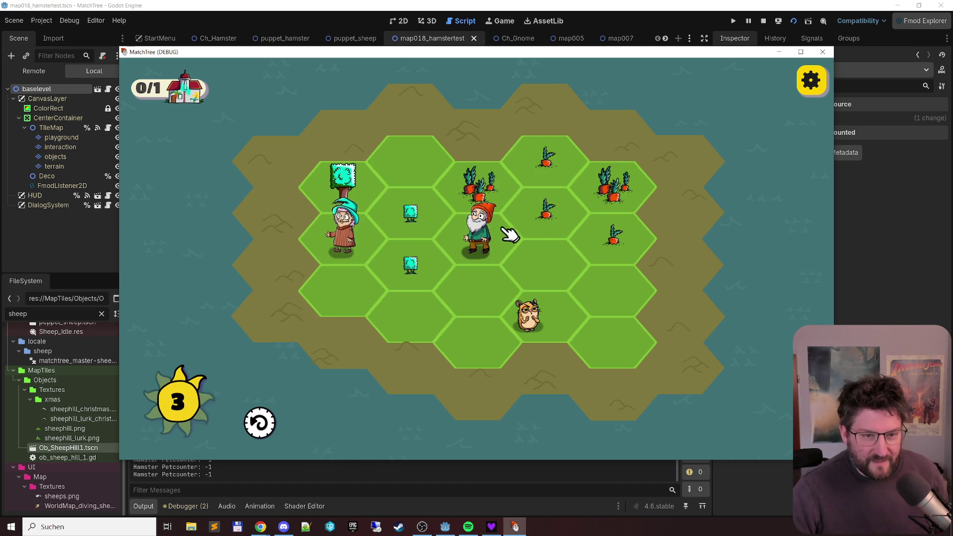
drag(627, 236, 549, 147)
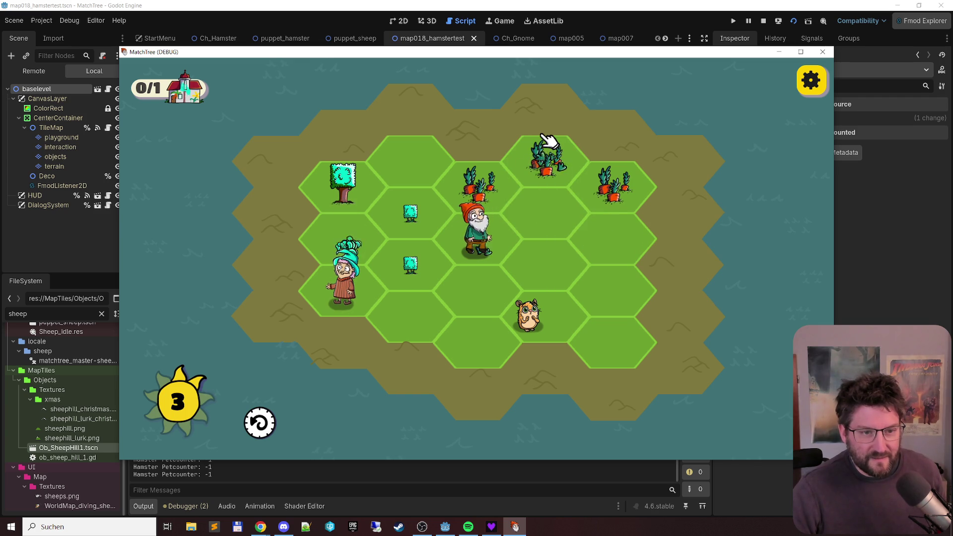
mouse_move(449, 251)
mouse_down()
mouse_move(382, 228)
mouse_move(341, 251)
mouse_up()
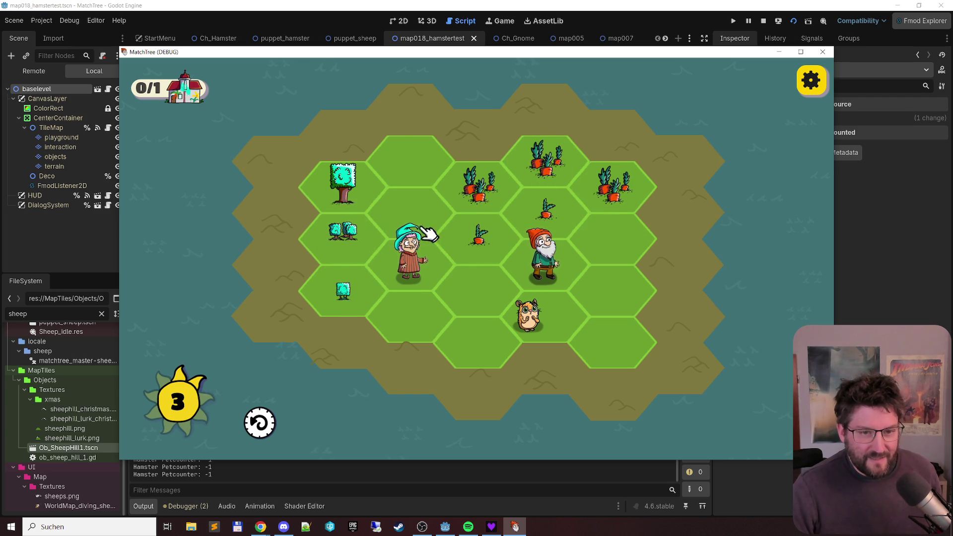
drag(485, 202, 621, 196)
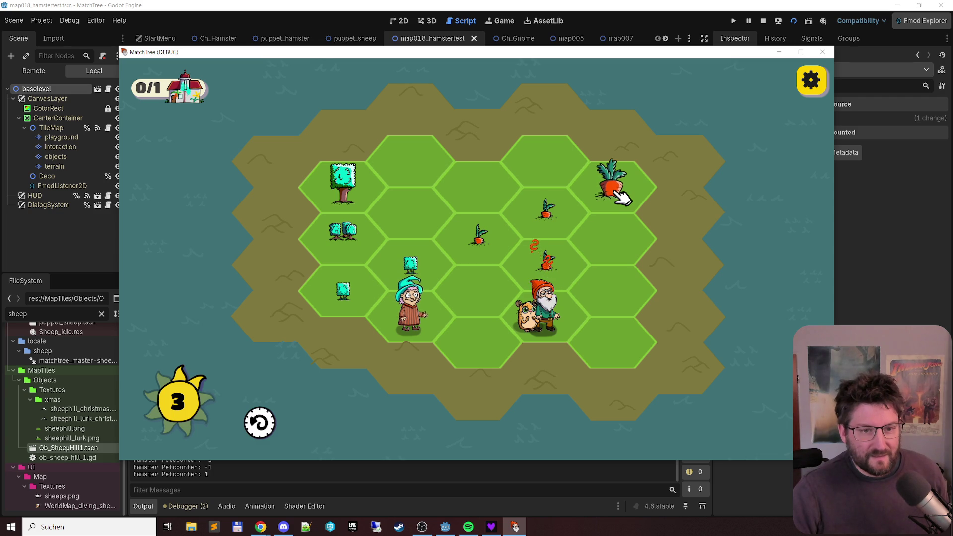
mouse_move(532, 219)
mouse_down()
mouse_move(523, 217)
mouse_move(534, 273)
mouse_up()
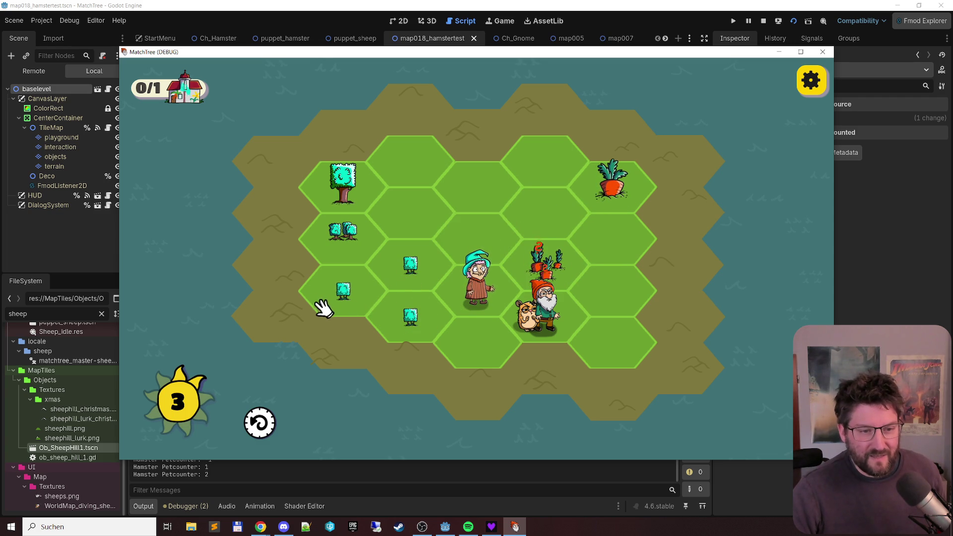
drag(339, 298, 406, 341)
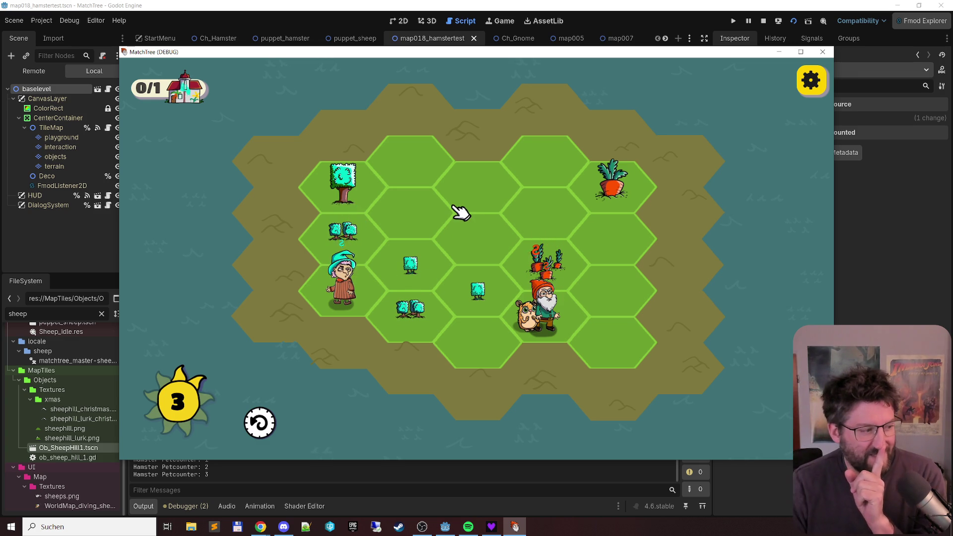
Step: Move grandma and the gnome, merge bushes into a tree, and form carrot and bush clusters
mouse_move(355, 288)
mouse_down()
mouse_move(373, 248)
mouse_move(417, 236)
mouse_up()
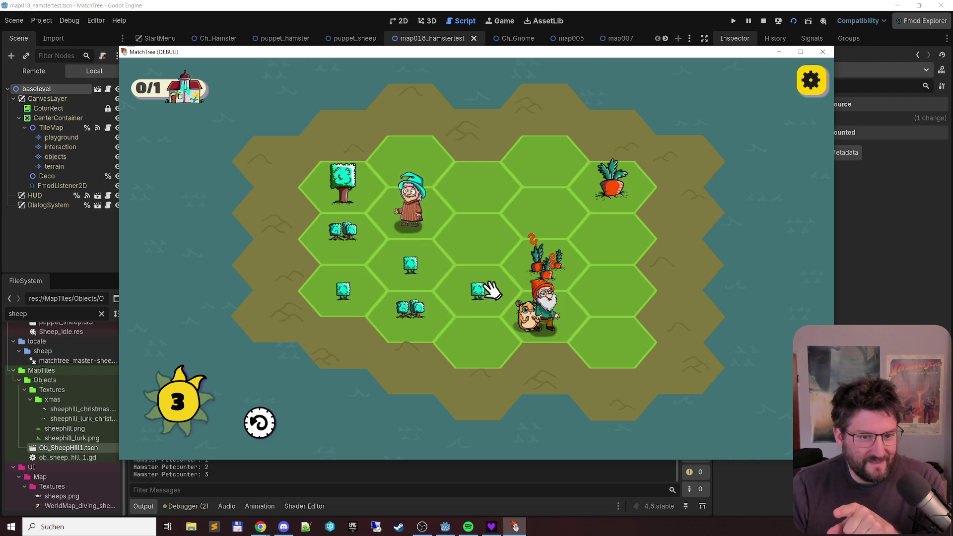
mouse_move(568, 312)
mouse_down()
mouse_move(554, 285)
mouse_move(613, 291)
mouse_up()
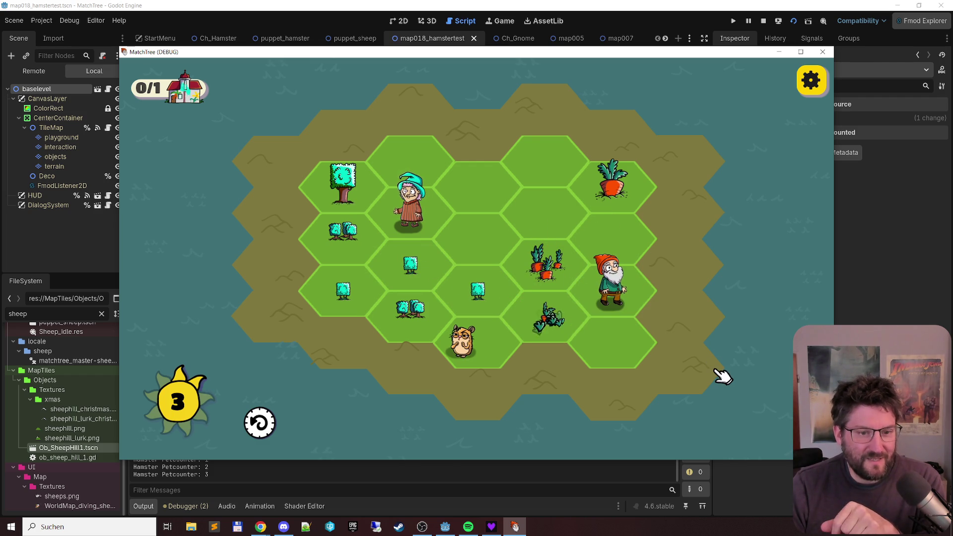
mouse_move(457, 291)
mouse_down()
mouse_move(449, 272)
mouse_move(376, 299)
mouse_up()
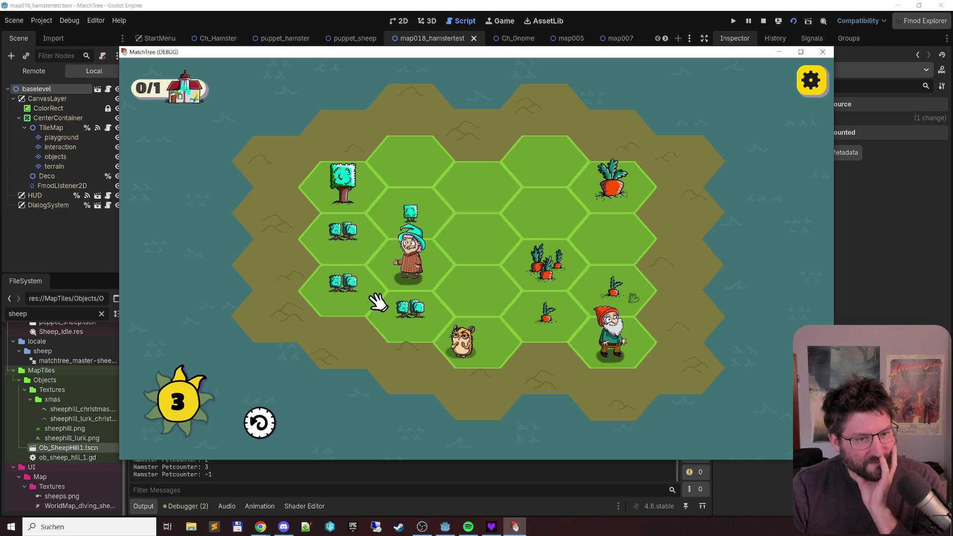
click(347, 252)
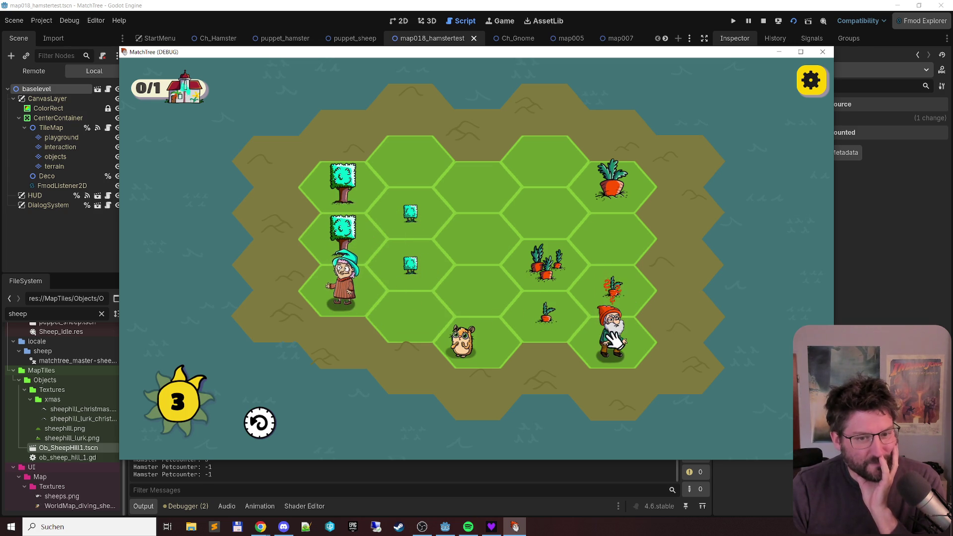
click(629, 294)
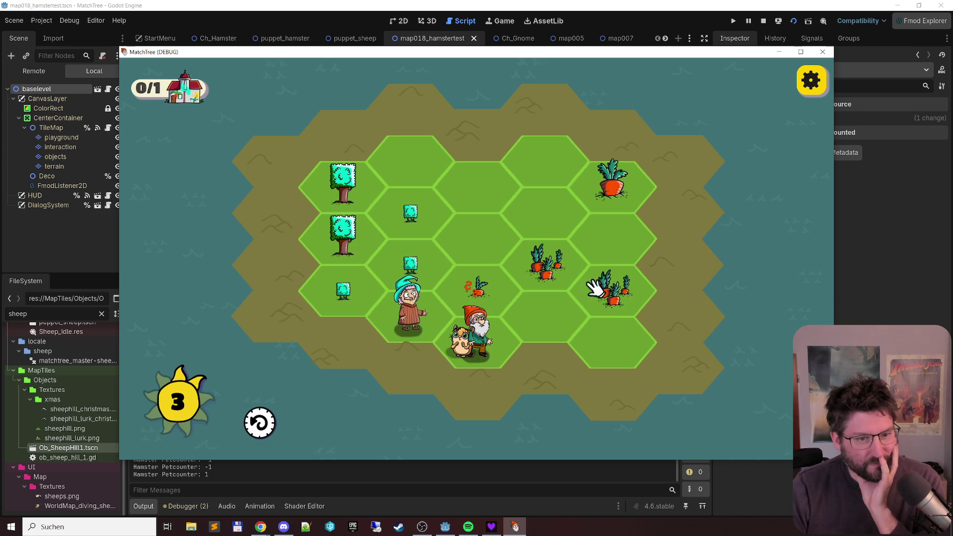
click(408, 261)
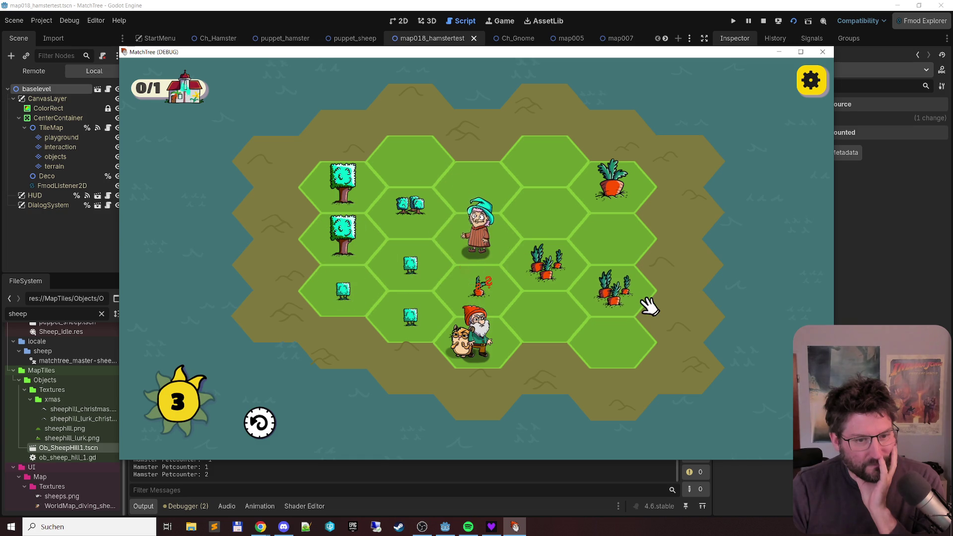
drag(351, 298, 410, 324)
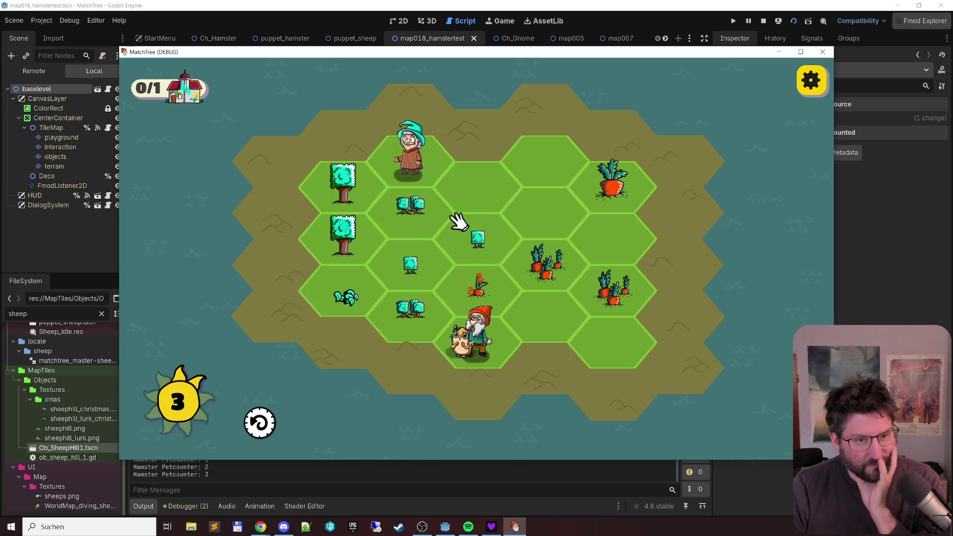
Step: Merge the remaining plants and carrots into bushes, bunches and trees, then stop the game
drag(346, 300, 462, 255)
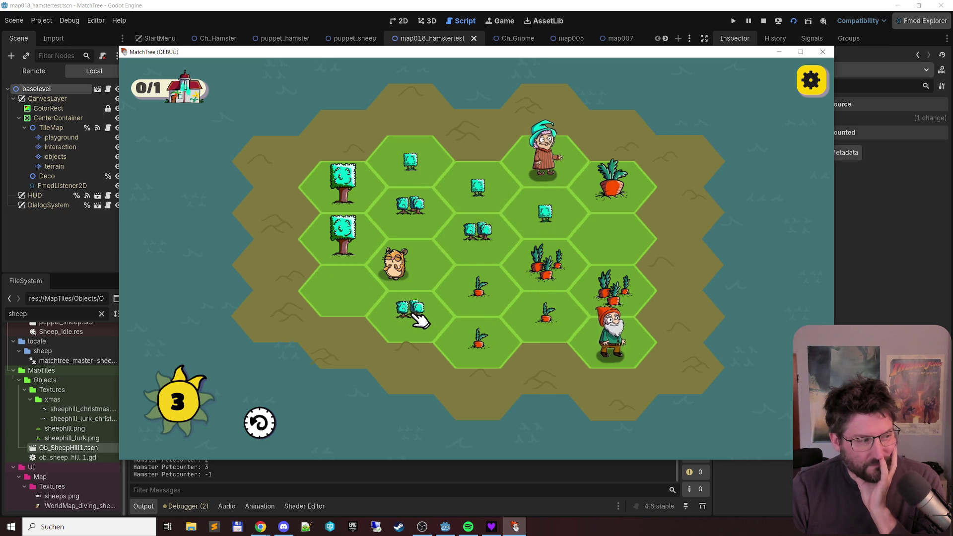
drag(462, 295, 481, 345)
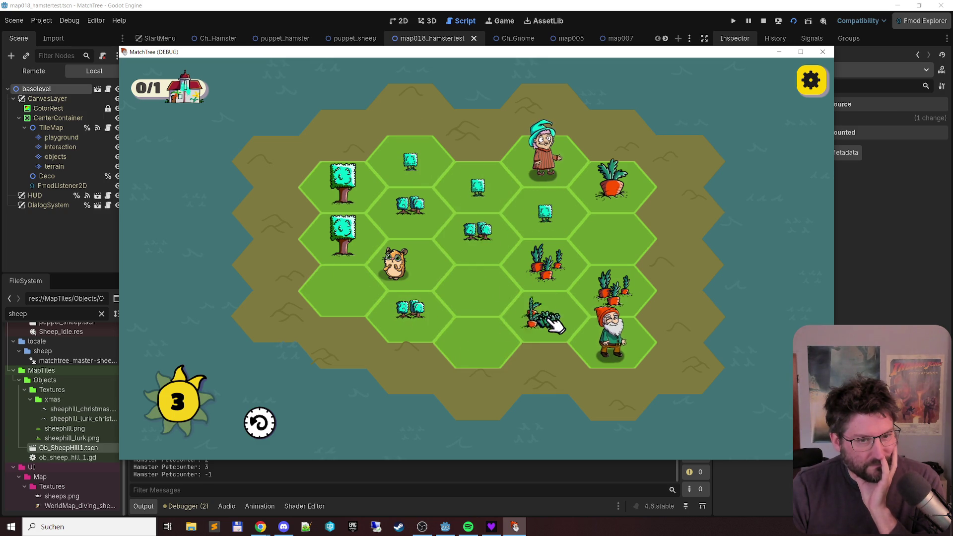
drag(548, 320, 653, 283)
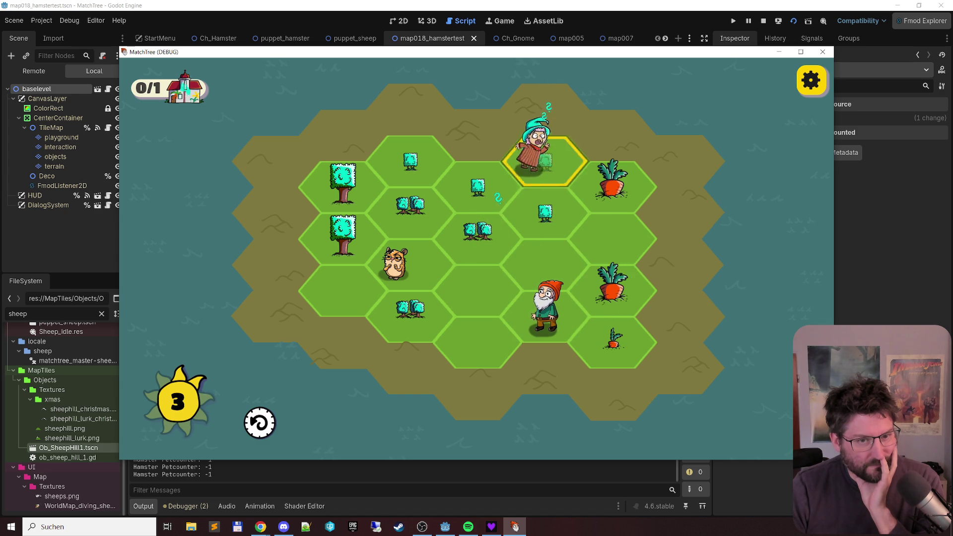
click(545, 161)
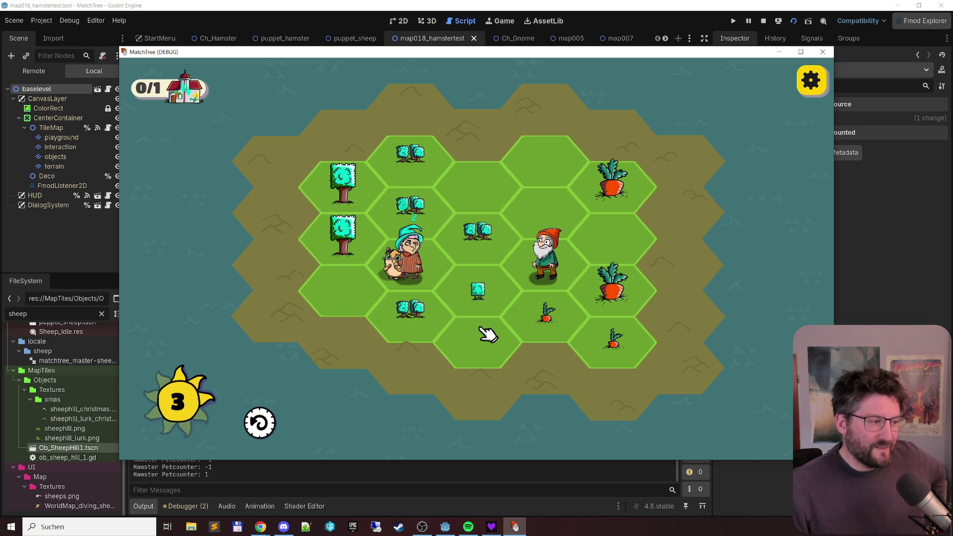
click(451, 221)
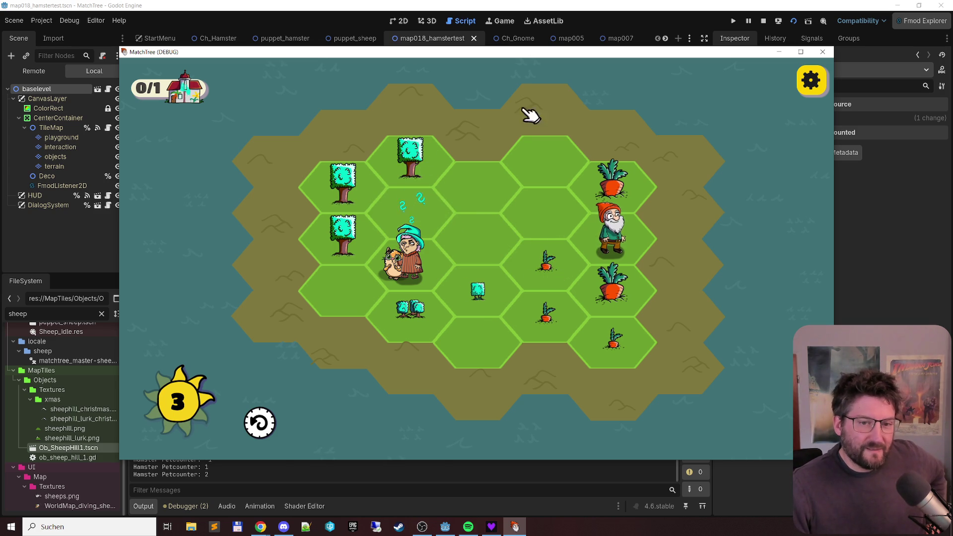
click(822, 52)
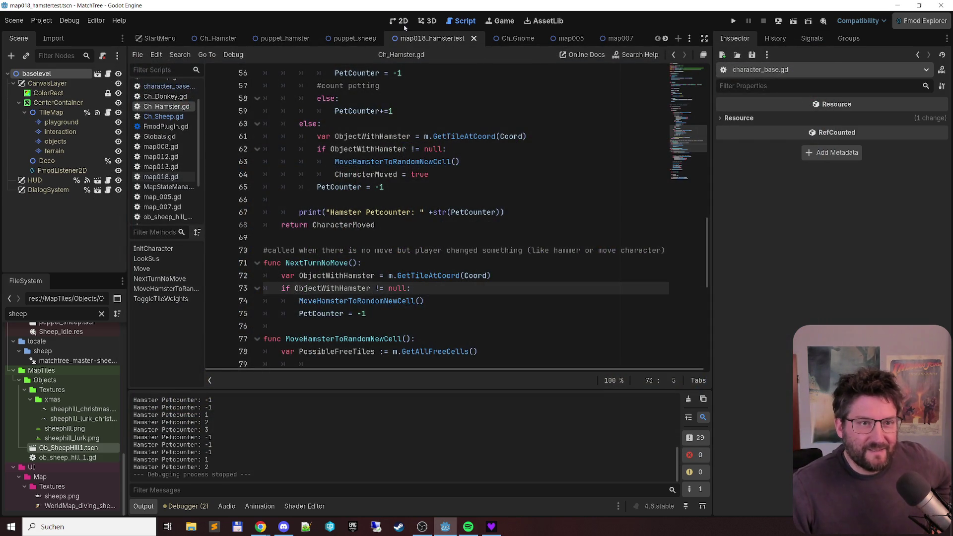
Step: Paint a second hamster tile on the objects layer beside the gnome, then save and run with F5
click(403, 24)
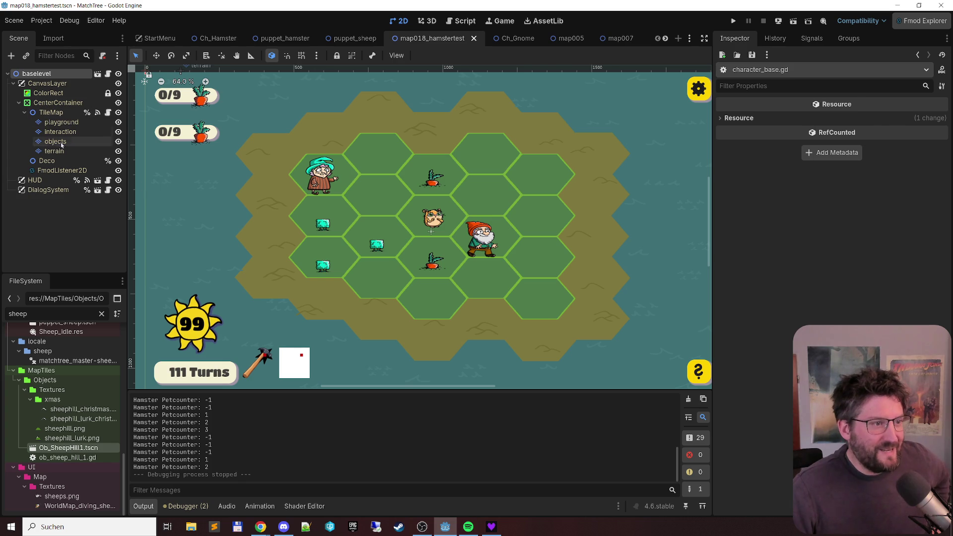
click(55, 142)
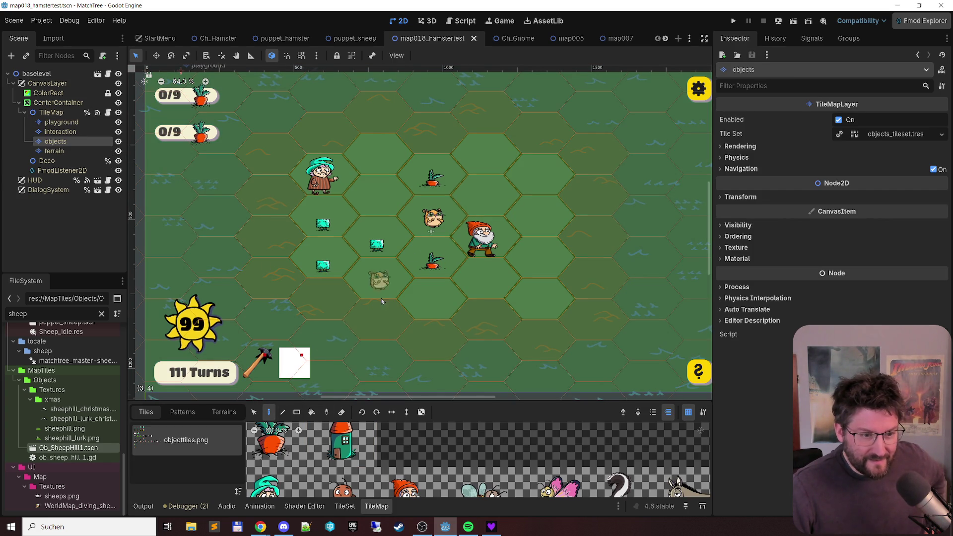
click(475, 195)
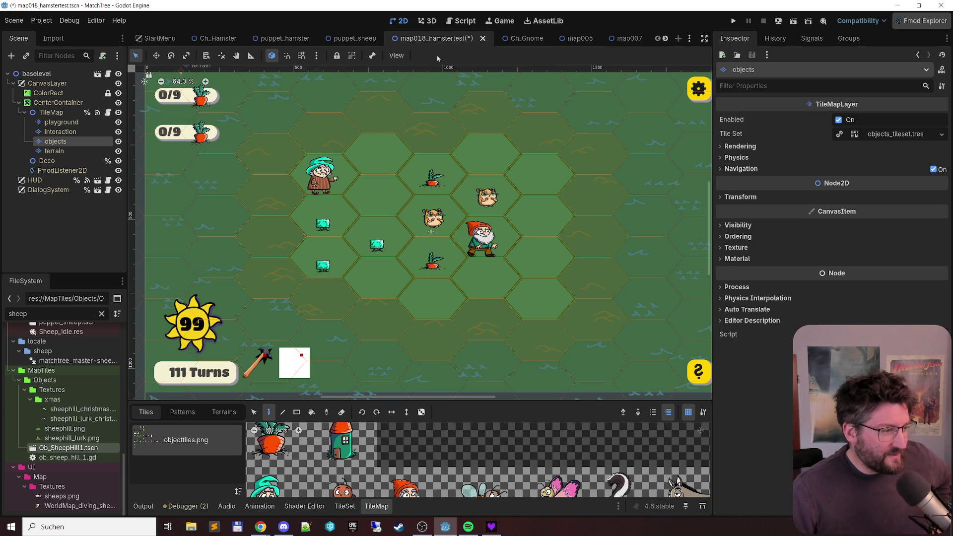
key(F5)
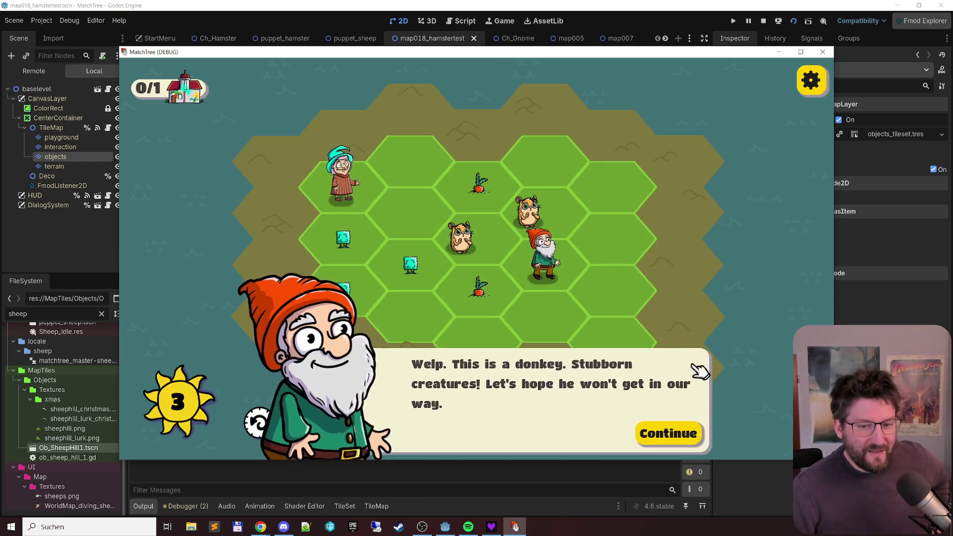
Step: Dismiss the gnome's donkey dialog and play the first turns merging bushes, sprouts and carrots
click(675, 433)
drag(352, 237, 323, 300)
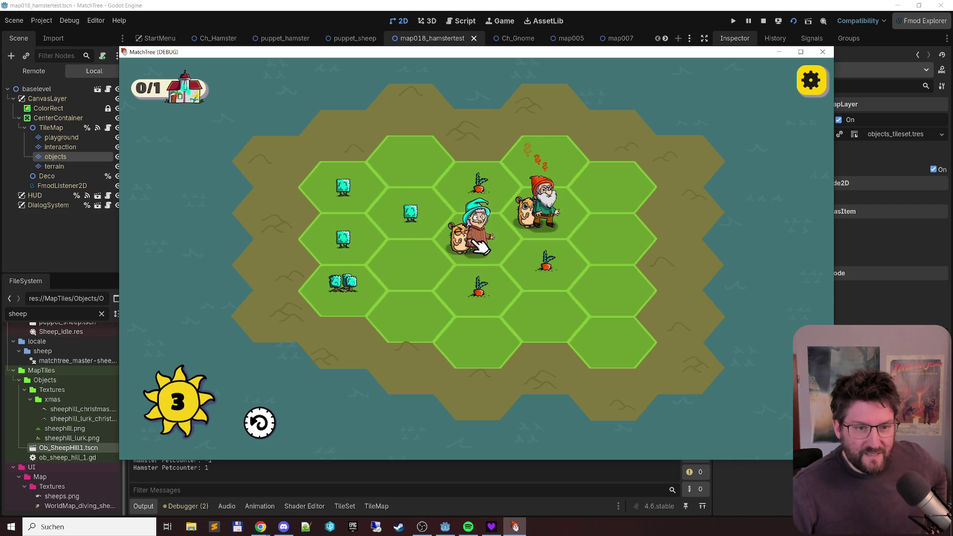
click(387, 206)
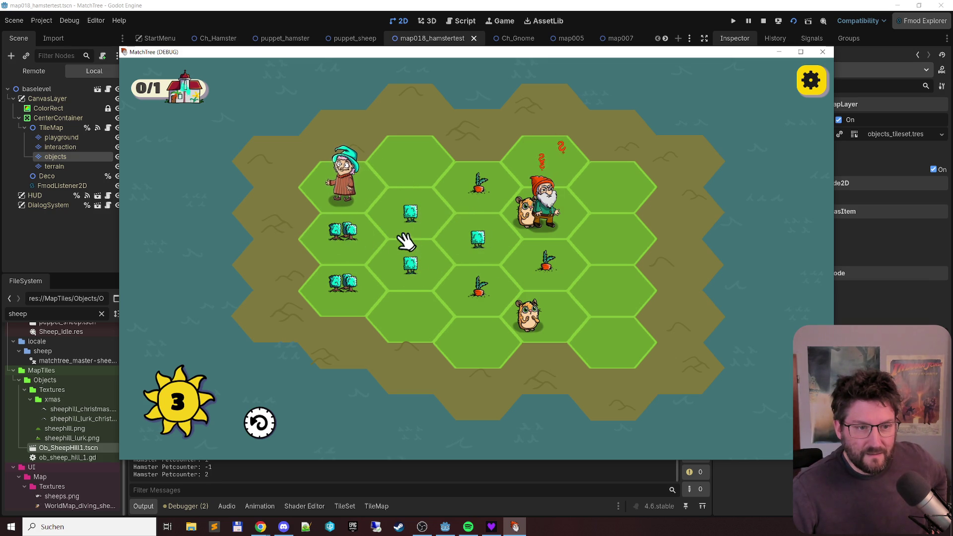
click(417, 261)
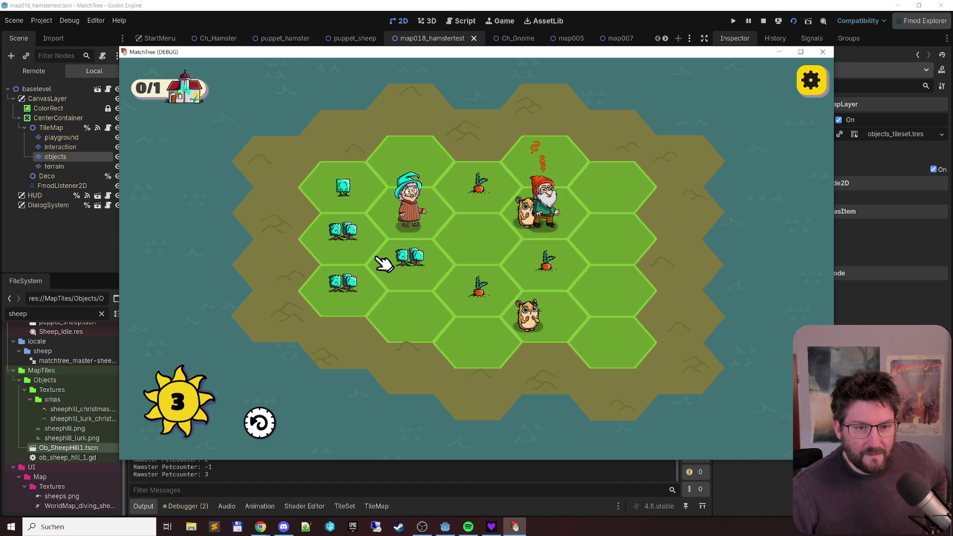
click(347, 280)
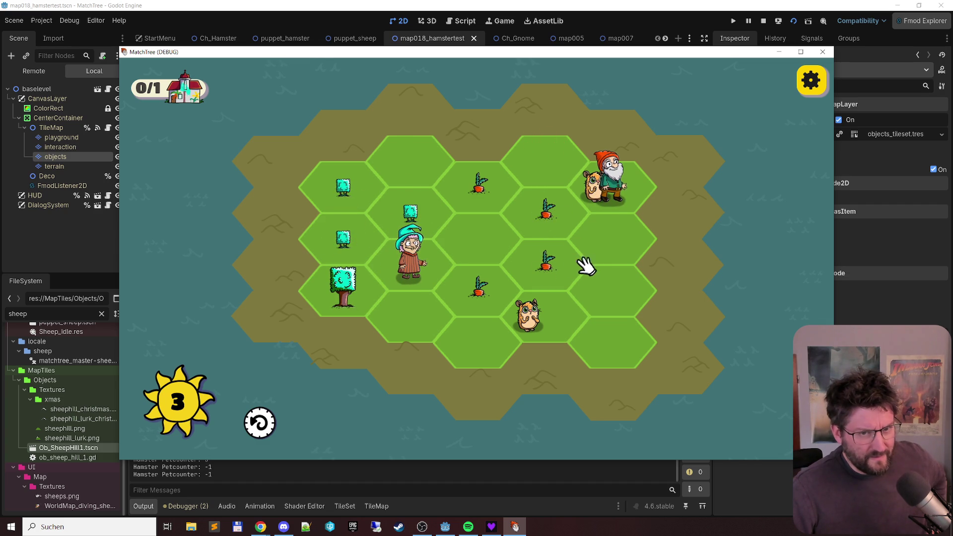
click(476, 186)
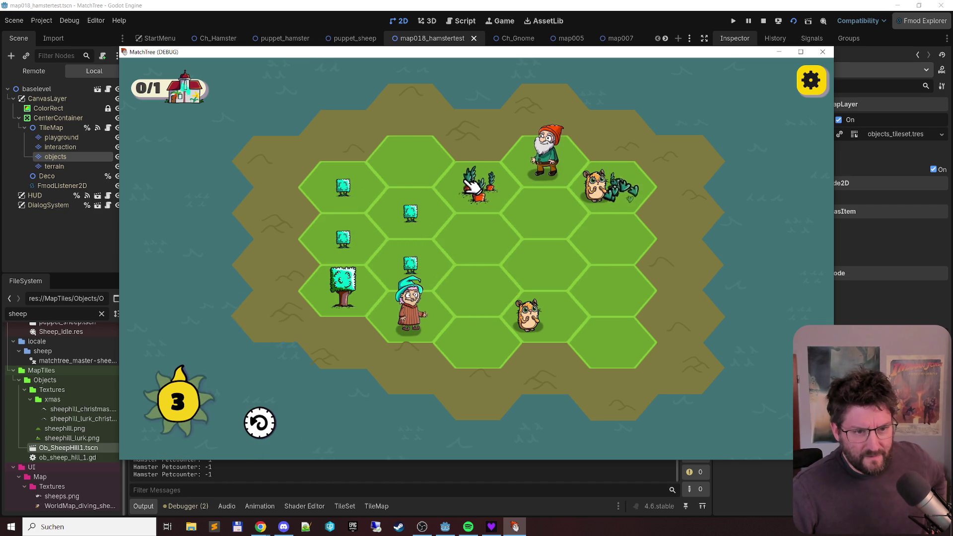
click(346, 249)
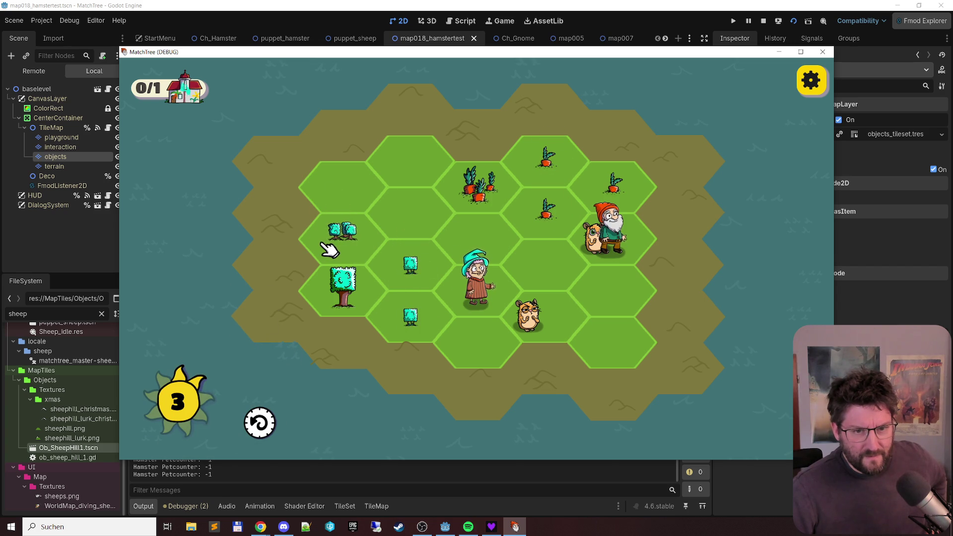
drag(545, 213, 521, 158)
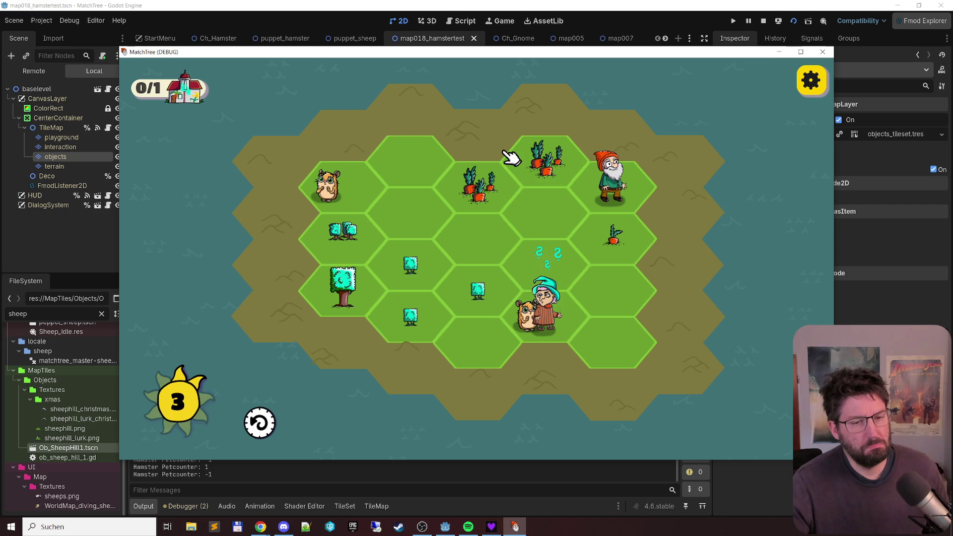
Step: Move the wizard woman, merge bushes into a tree and chain carrots until the stack overflow
mouse_move(566, 319)
mouse_down()
mouse_move(525, 226)
mouse_move(505, 266)
mouse_up()
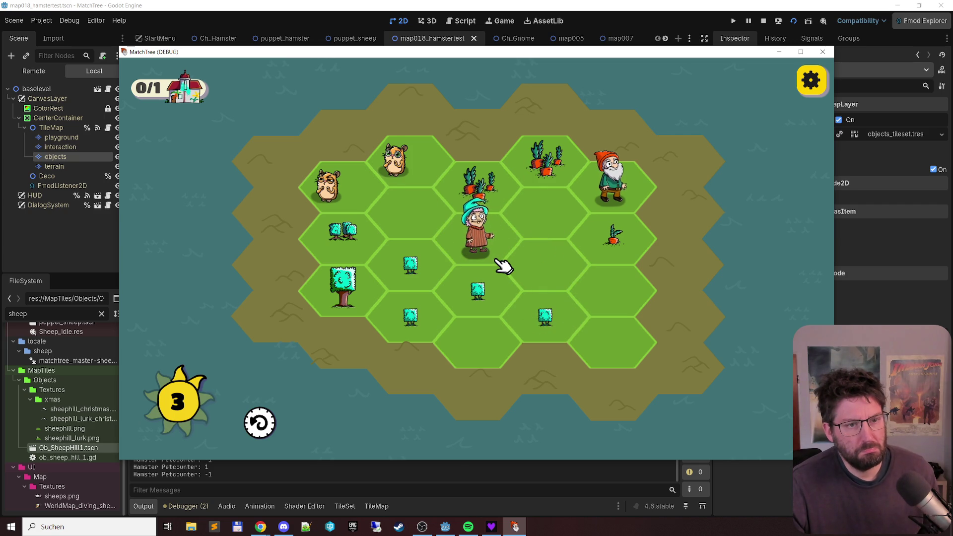
mouse_move(560, 328)
mouse_down()
mouse_move(404, 300)
mouse_move(410, 343)
mouse_up()
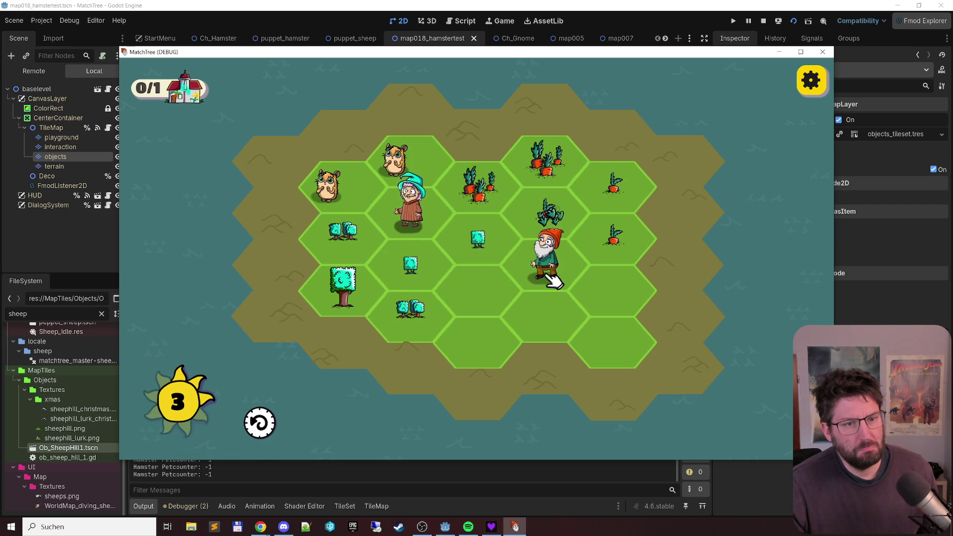
mouse_move(566, 217)
mouse_down()
mouse_move(634, 213)
mouse_move(642, 174)
mouse_up()
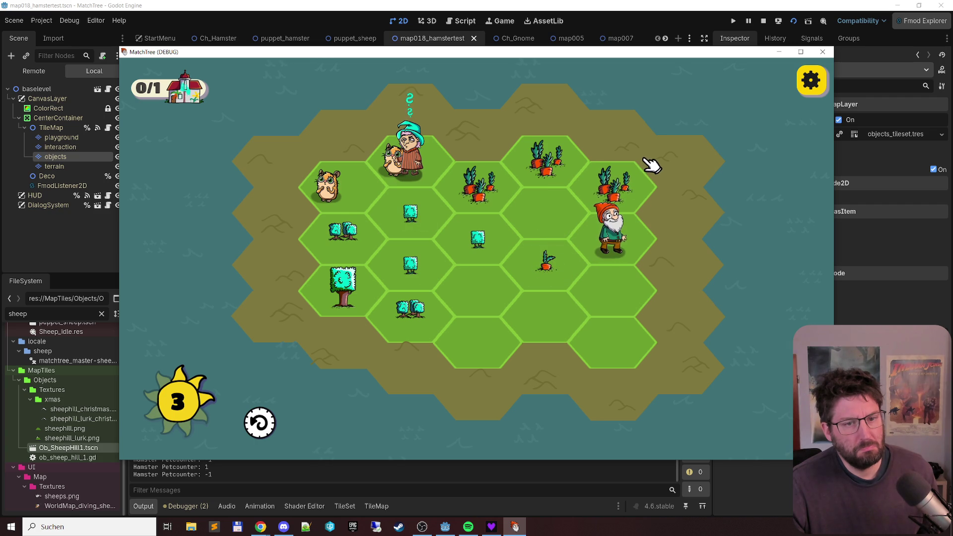
drag(405, 212, 395, 266)
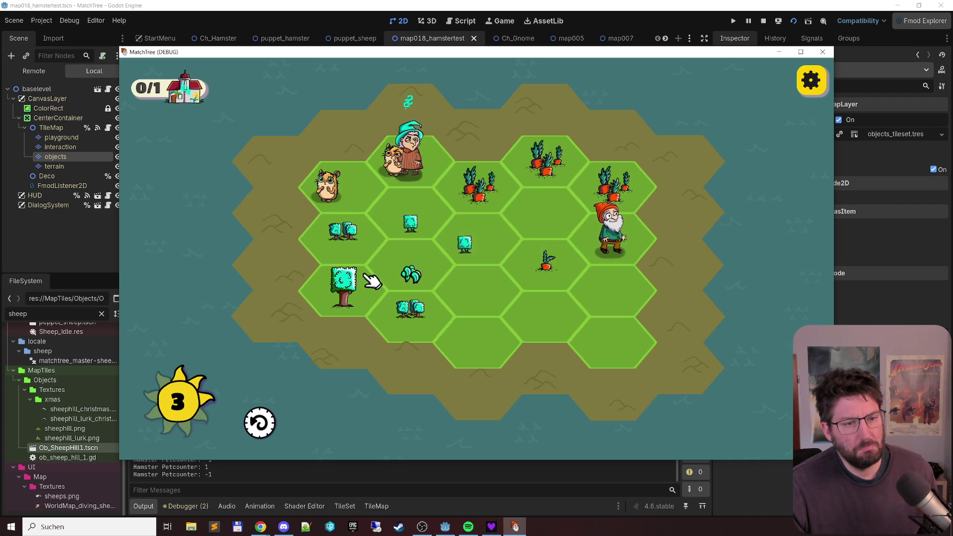
mouse_move(335, 237)
mouse_down()
mouse_move(405, 341)
mouse_move(407, 305)
mouse_up()
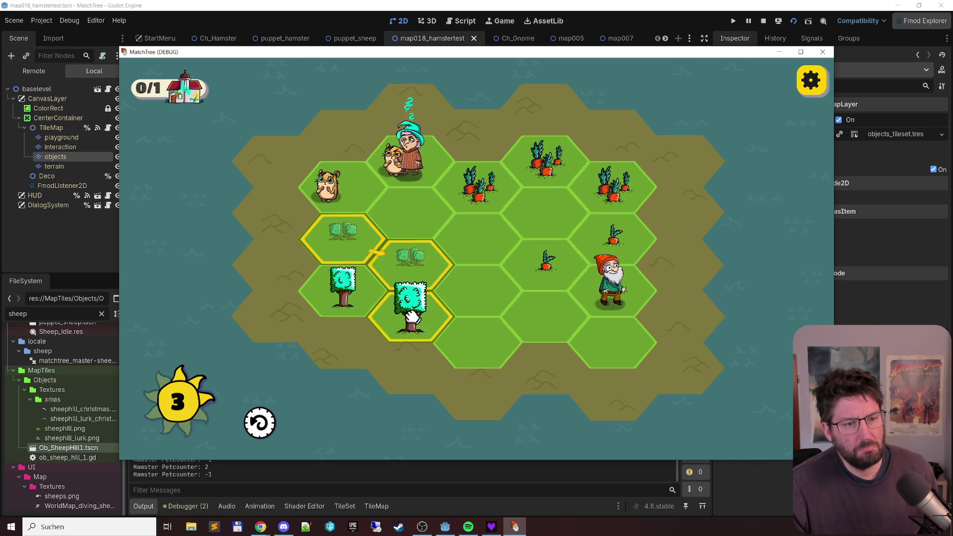
drag(546, 261, 617, 288)
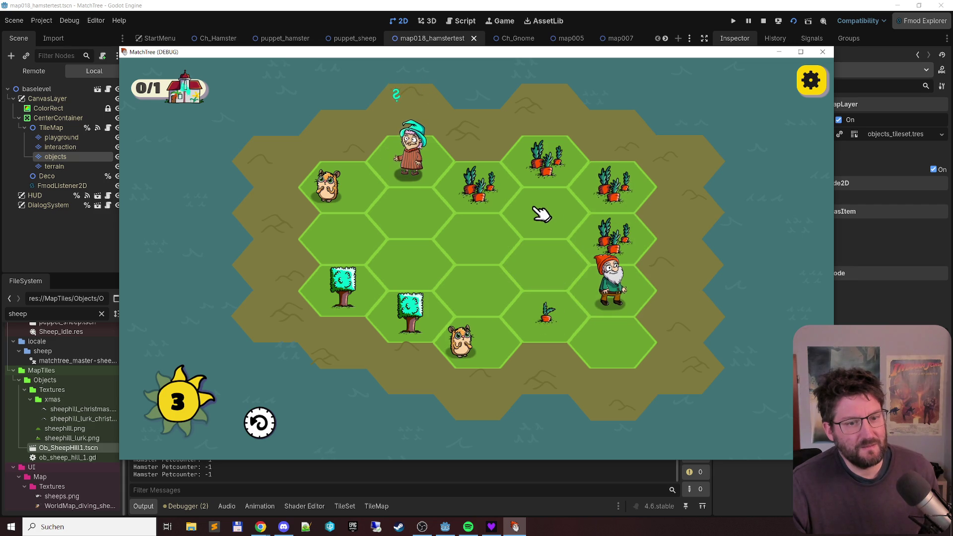
mouse_move(478, 198)
mouse_down()
mouse_move(651, 189)
mouse_move(635, 238)
mouse_up()
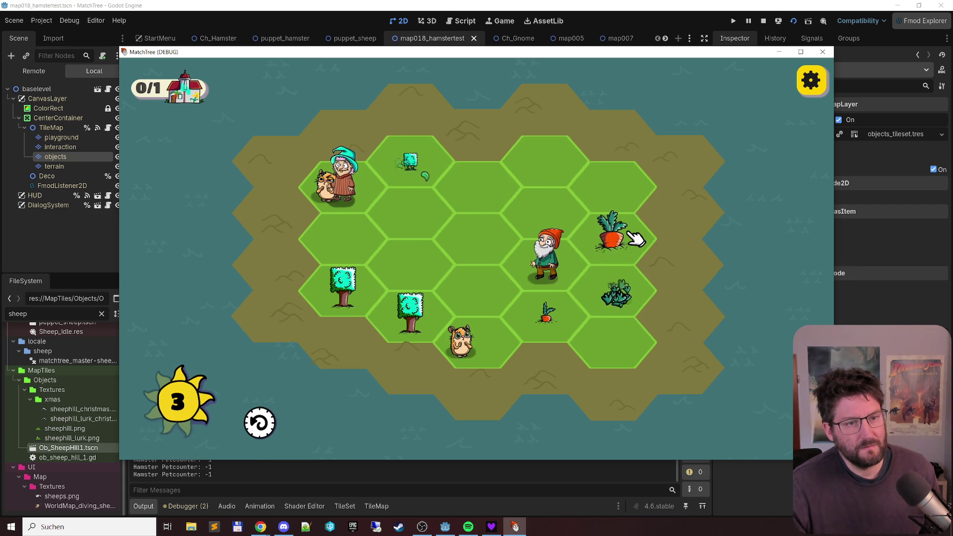
drag(558, 305, 639, 276)
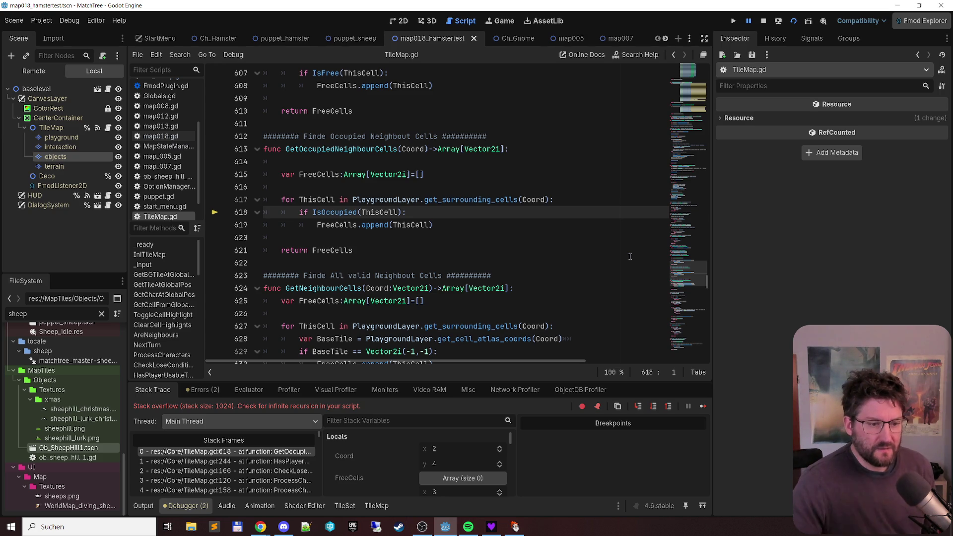
Step: Widen the Stack Frames pane, scroll through the repeated GetOccupiedNeighbourCells frames, then stop the game
mouse_move(324, 425)
mouse_down()
mouse_move(387, 426)
mouse_move(373, 426)
mouse_up()
scroll(354, 446, down, 5)
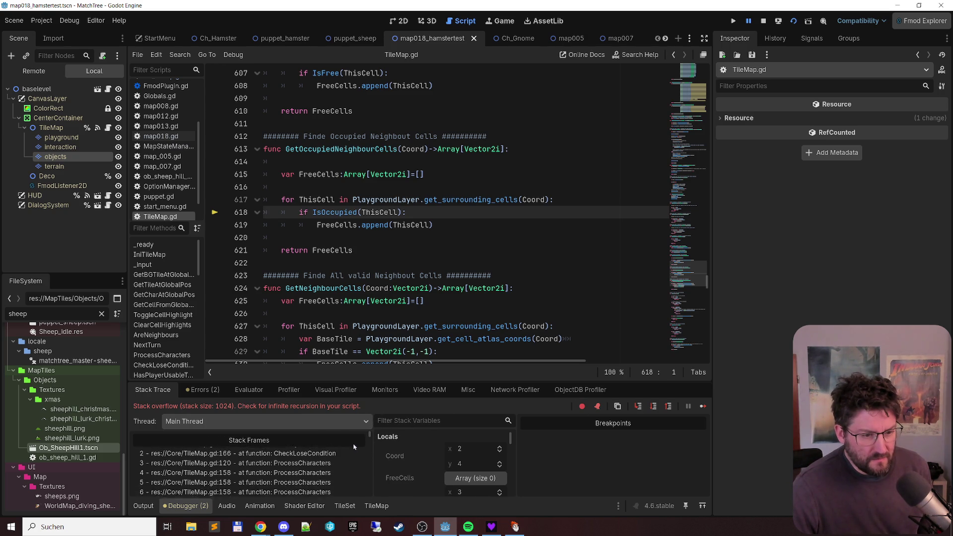
scroll(354, 447, down, 5)
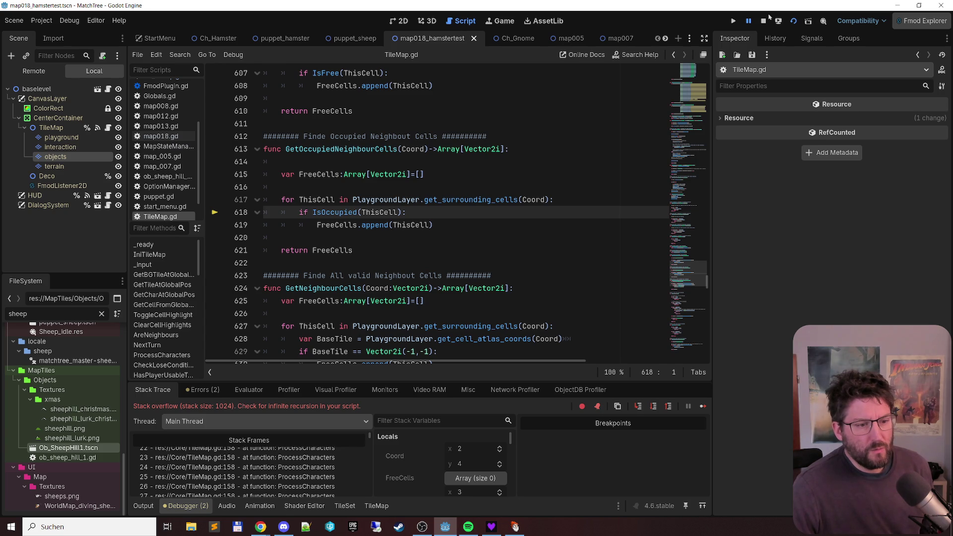
scroll(317, 477, up, 4)
scroll(323, 481, up, 2)
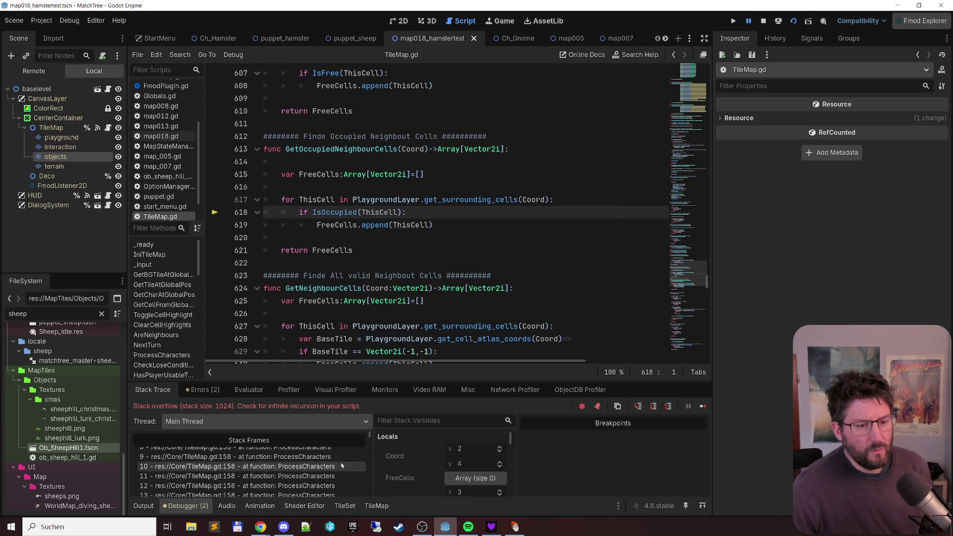
scroll(370, 434, up, 5)
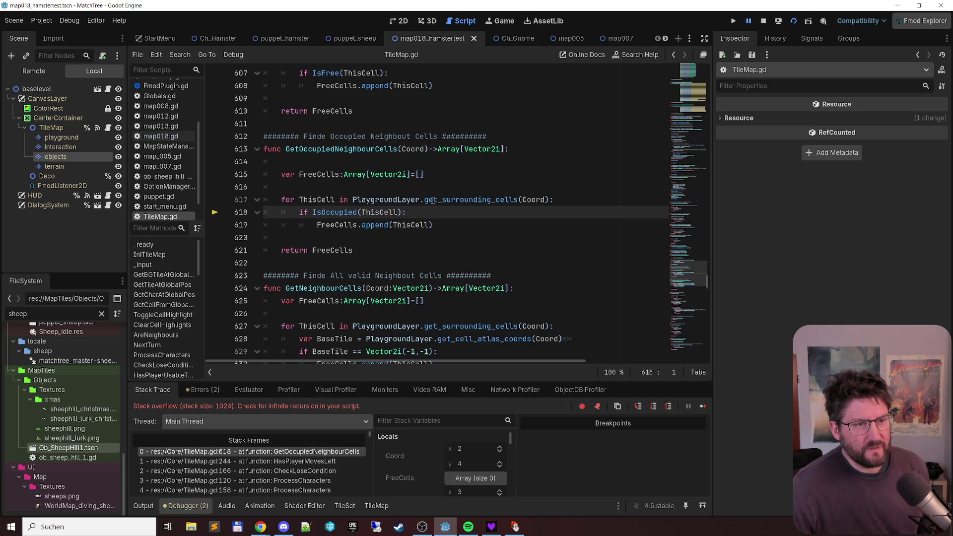
click(768, 21)
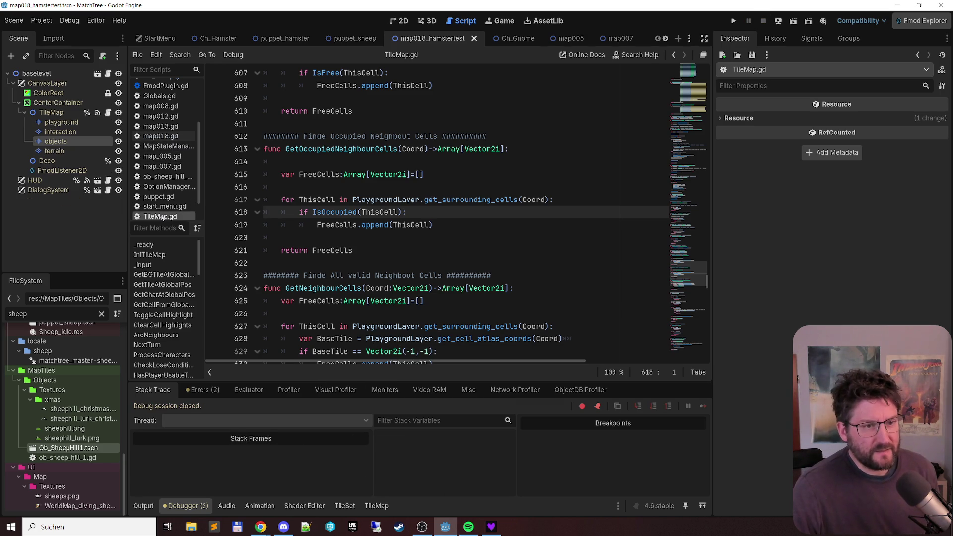
scroll(175, 121, up, 2)
click(174, 100)
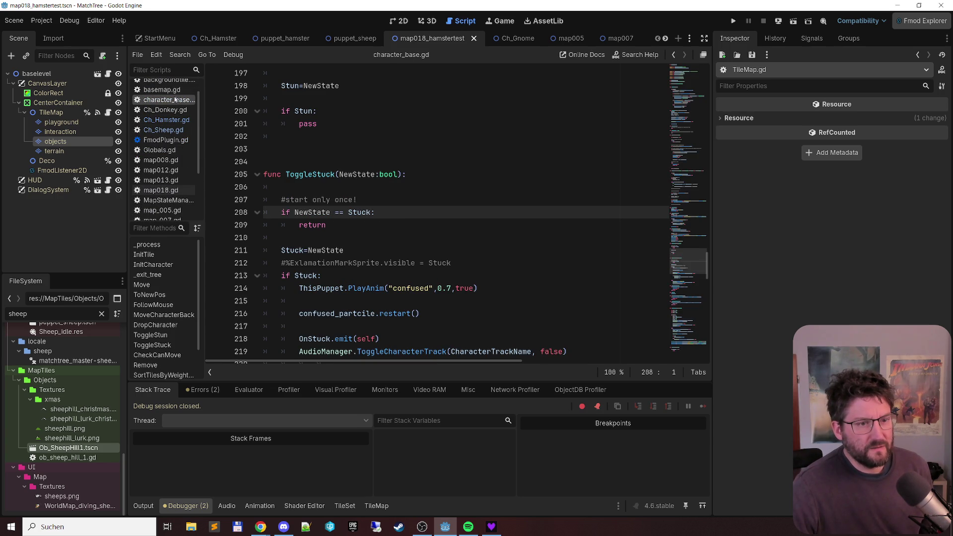
scroll(412, 187, down, 3)
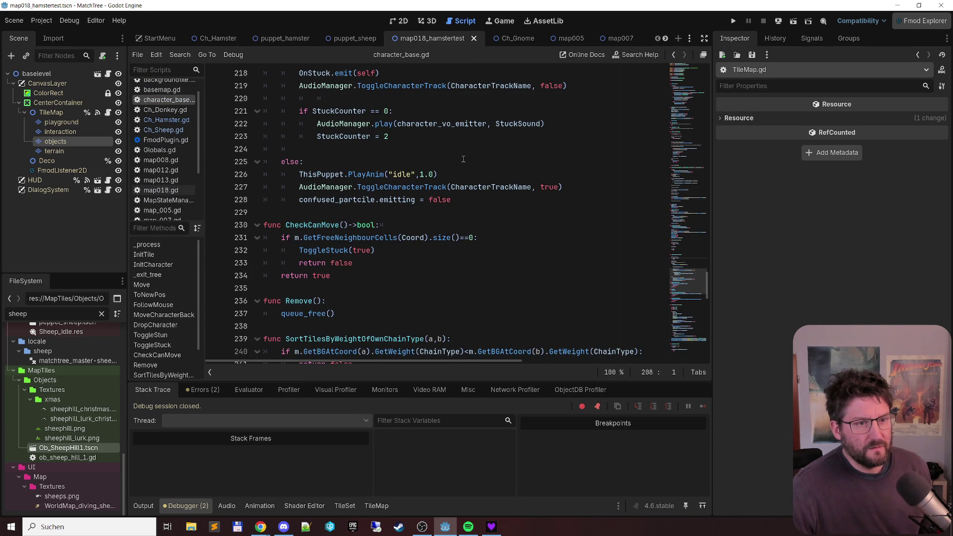
scroll(496, 169, up, 6)
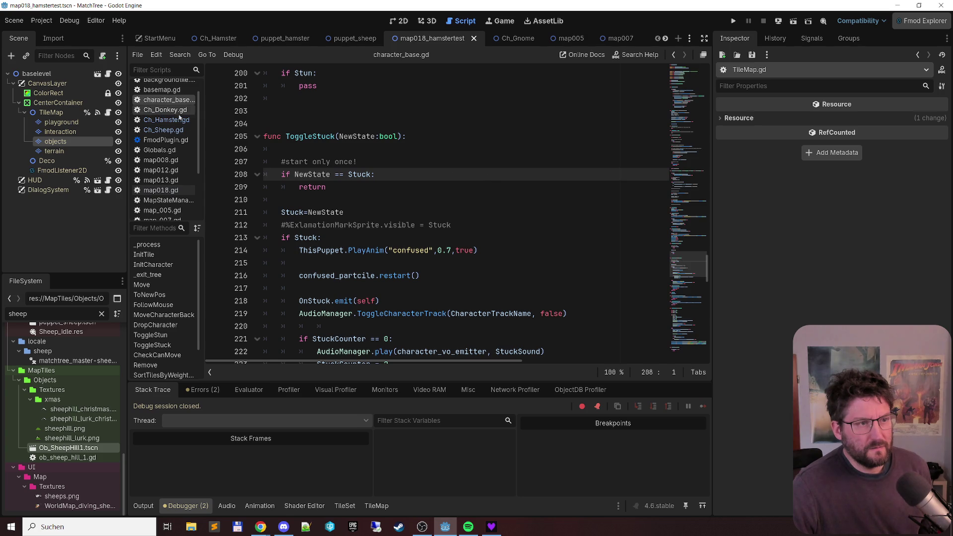
scroll(181, 151, up, 1)
click(161, 107)
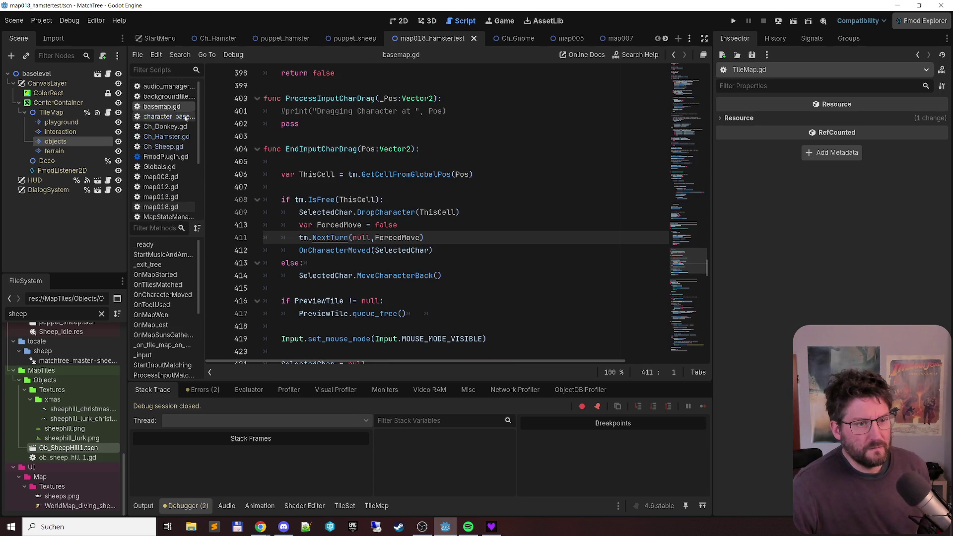
scroll(560, 189, down, 4)
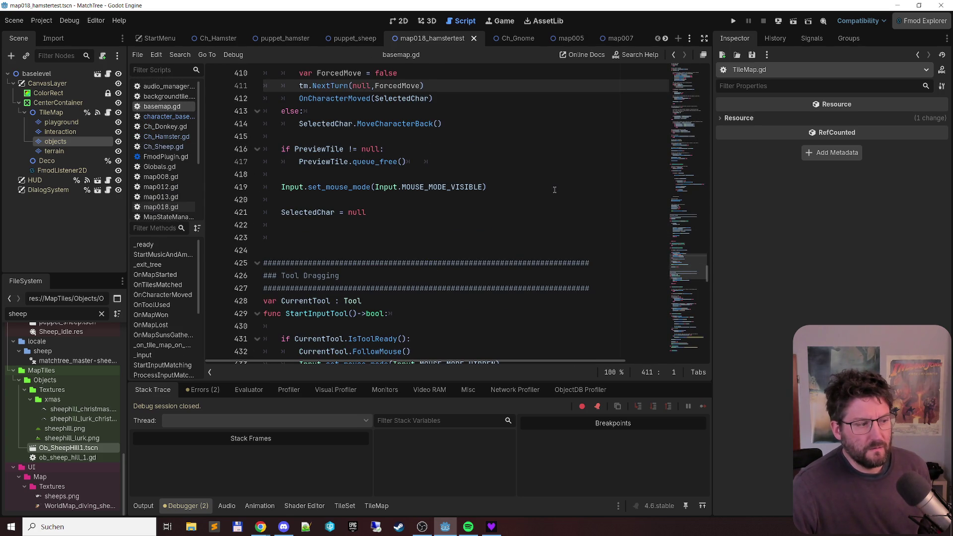
scroll(556, 189, down, 2)
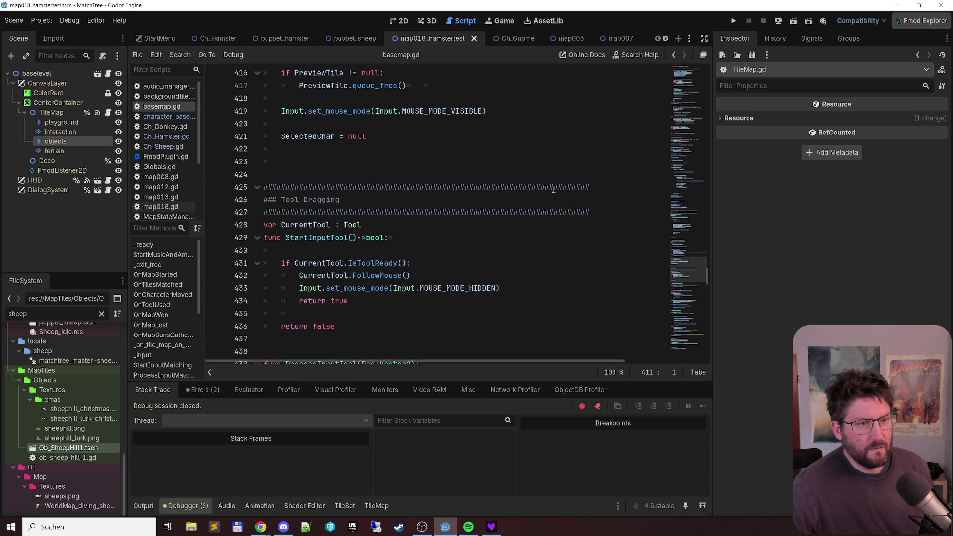
scroll(554, 189, up, 6)
scroll(187, 180, down, 3)
scroll(188, 180, down, 3)
click(179, 192)
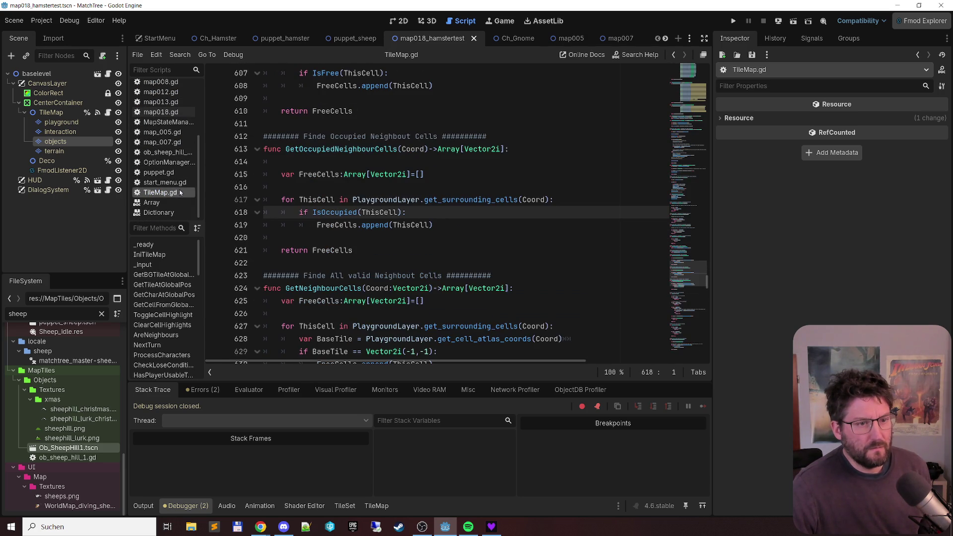
scroll(705, 200, up, 4)
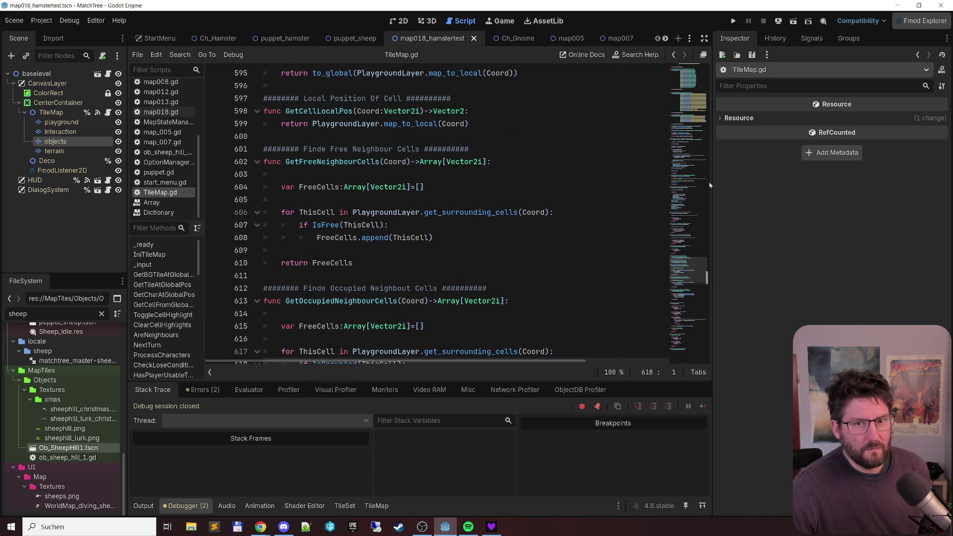
drag(706, 276, 707, 69)
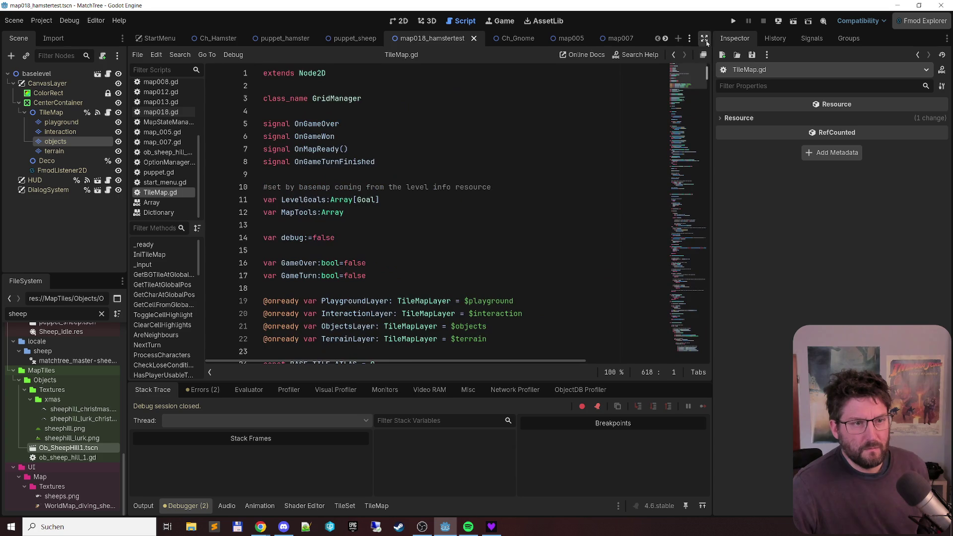
scroll(427, 258, down, 15)
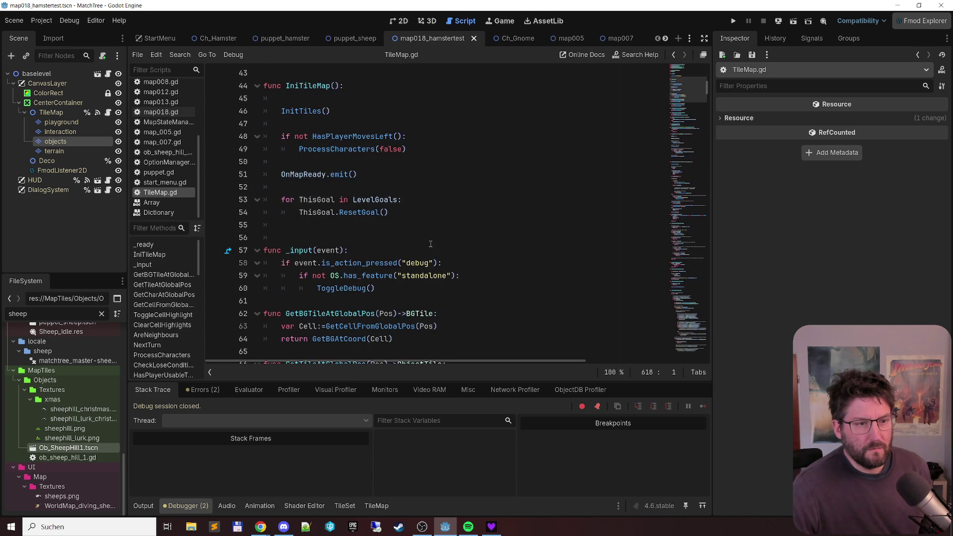
scroll(430, 243, down, 12)
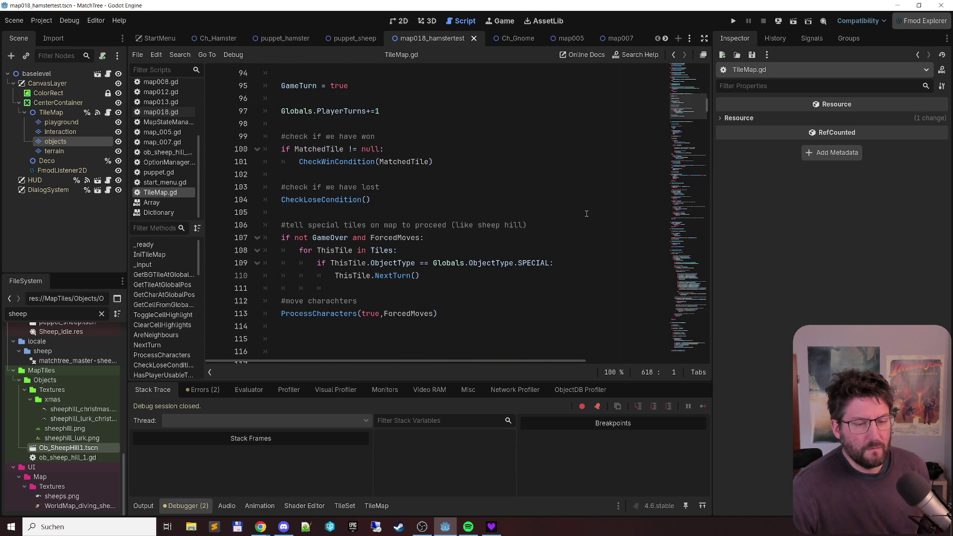
scroll(586, 213, down, 2)
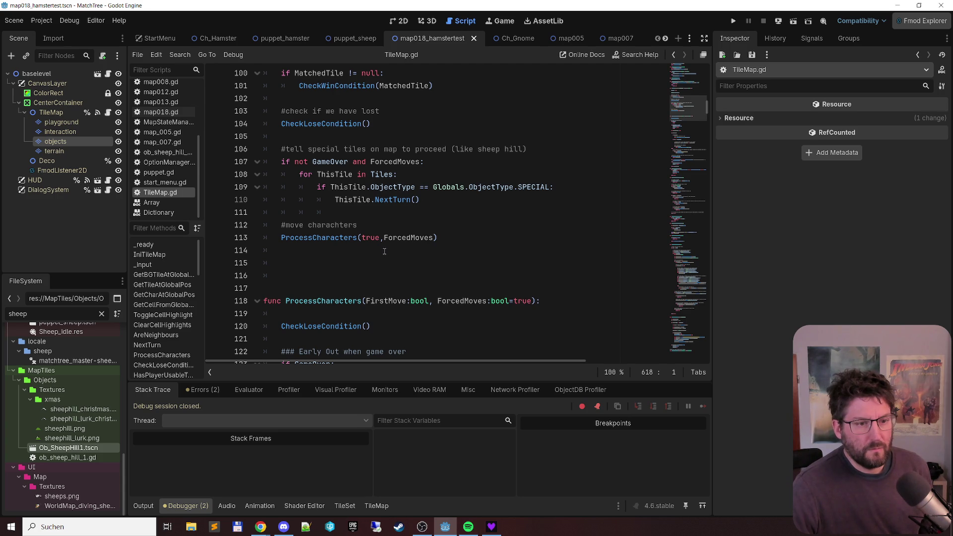
scroll(381, 251, down, 8)
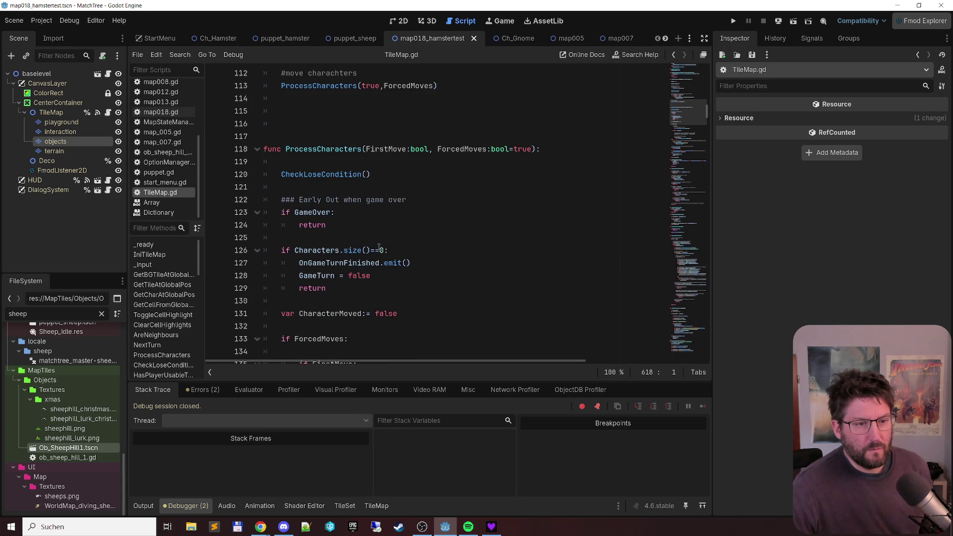
scroll(382, 238, down, 3)
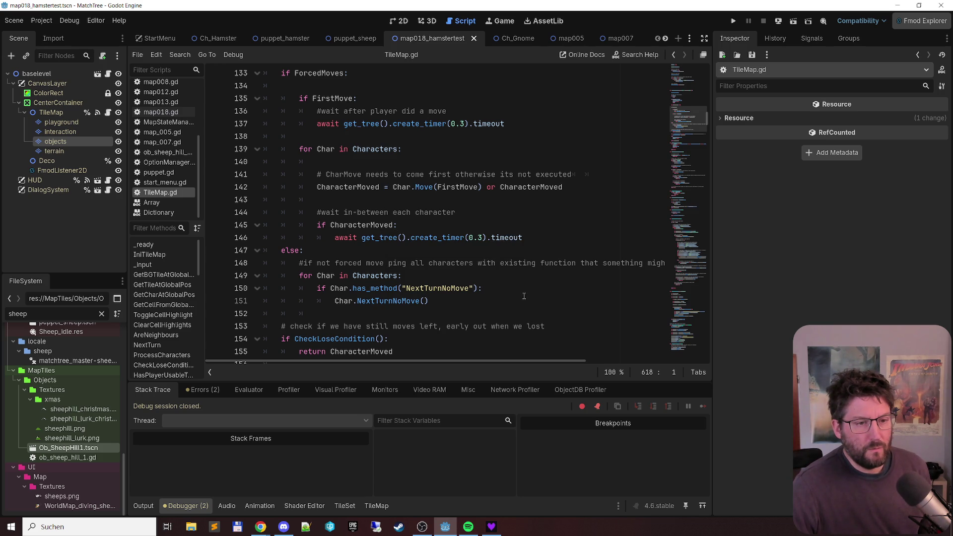
scroll(519, 290, down, 2)
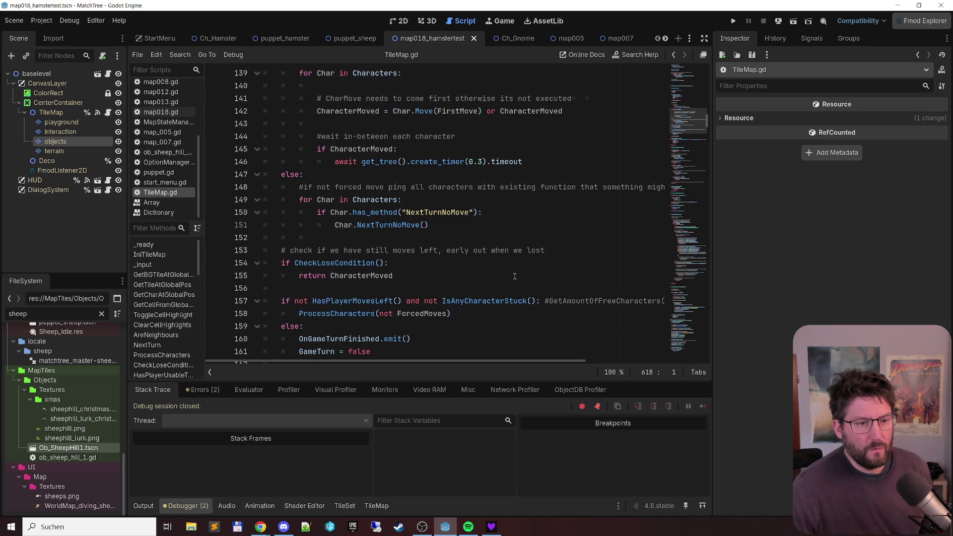
scroll(514, 277, down, 1)
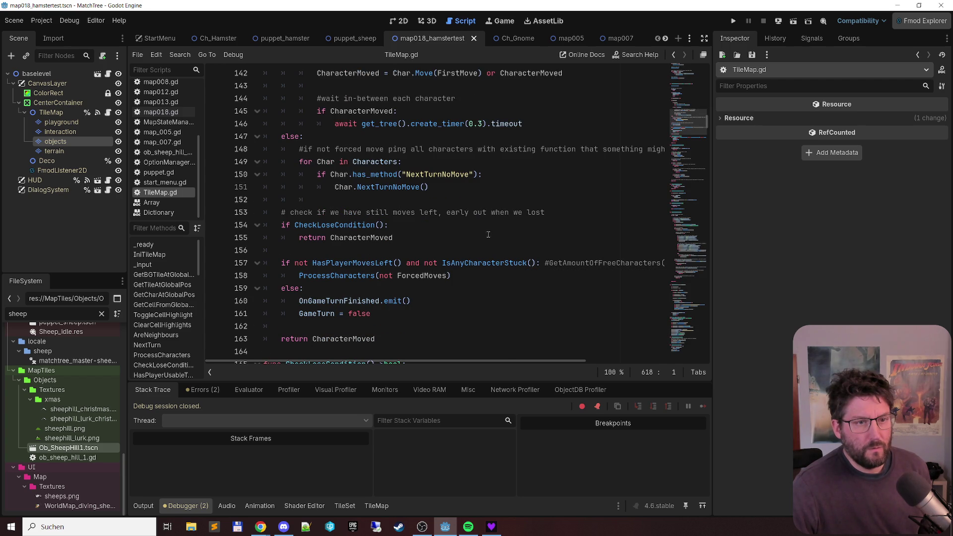
Step: Delete the NextTurnNoMove loop, its empty else line and the blank line, then save TileMap.gd
mouse_move(453, 186)
mouse_down()
mouse_move(347, 179)
mouse_move(281, 150)
mouse_move(298, 149)
mouse_up()
key(ctrl+c)
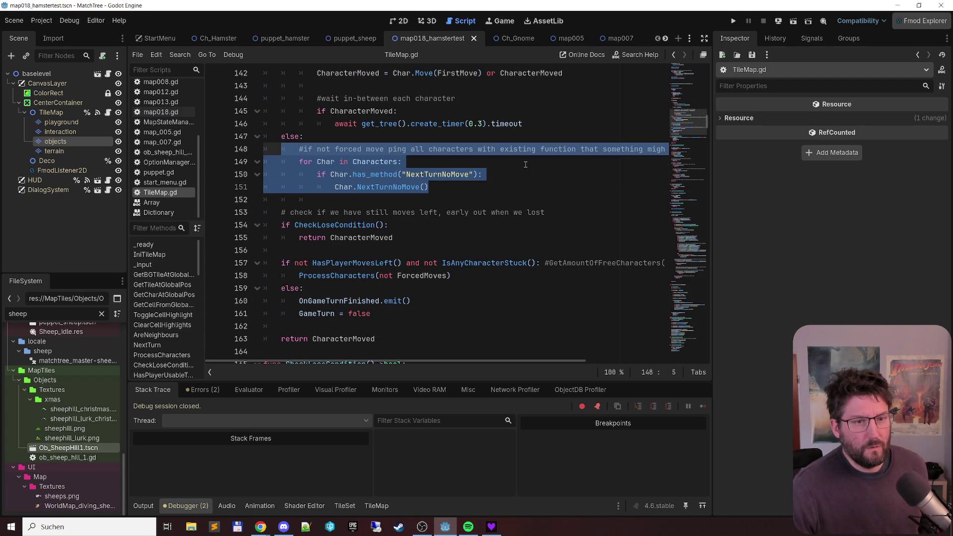
key(Delete)
key(Up)
key(shift+Down)
key(Delete)
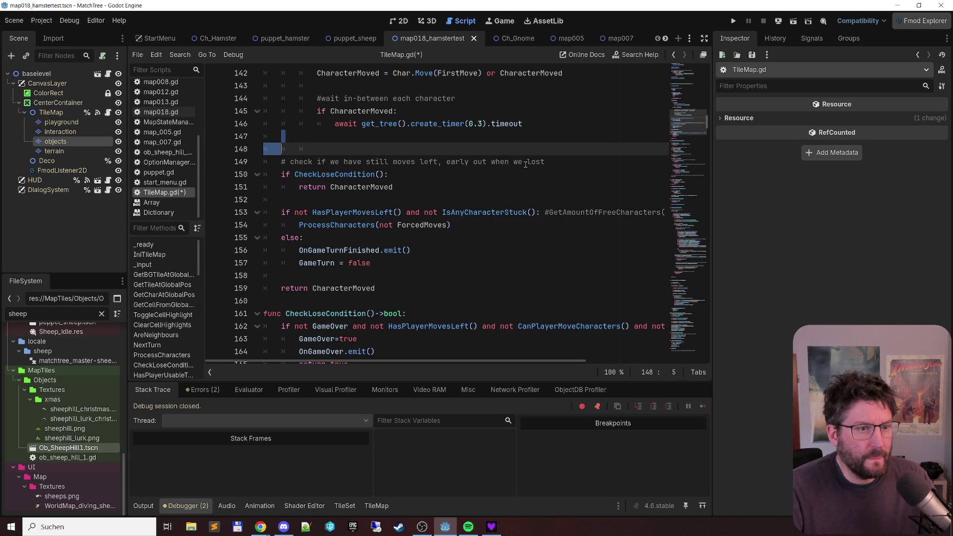
key(Delete)
key(ctrl+s)
Step: Scroll up and place the cursor at the end of the ProcessCharacters call line
scroll(516, 159, up, 2)
scroll(517, 159, up, 10)
scroll(529, 152, up, 2)
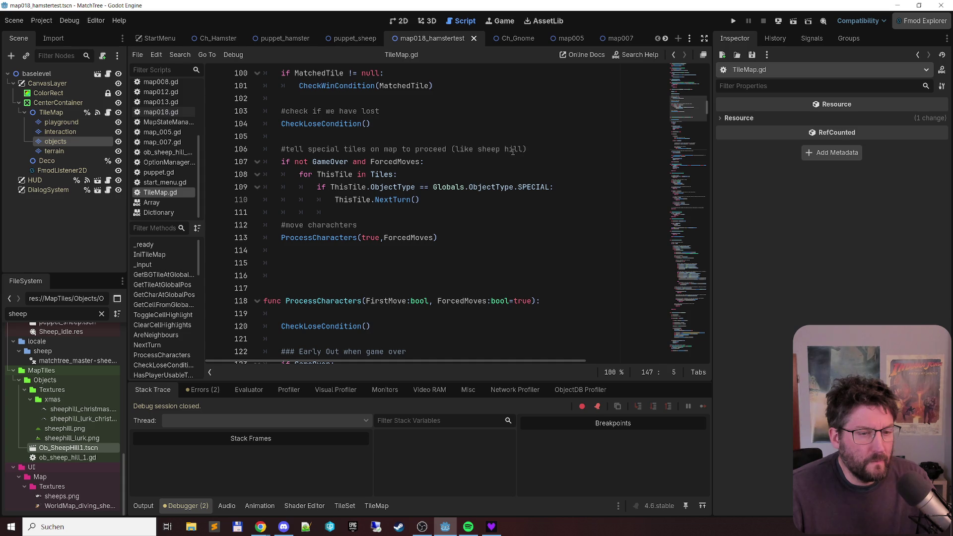
click(488, 239)
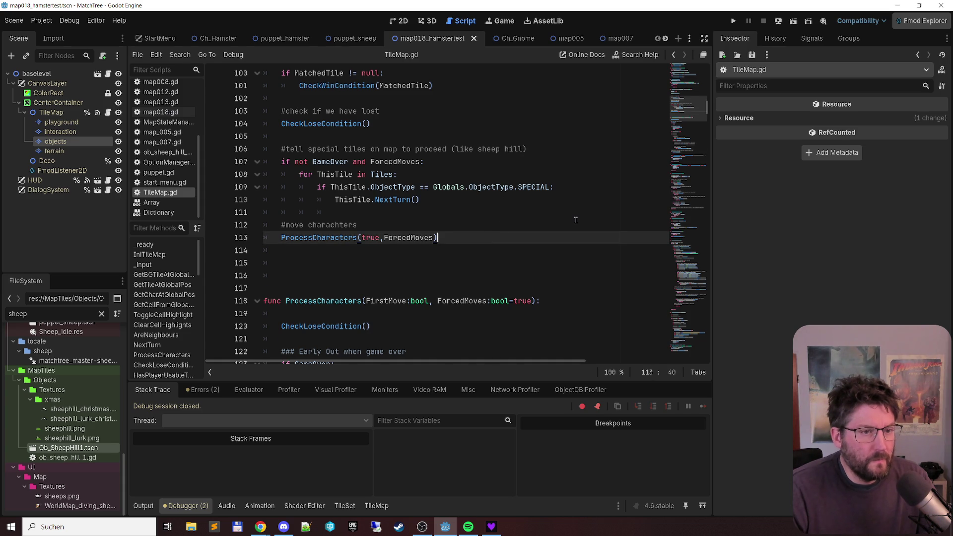
Step: Paste the NextTurnNoMove loop below line 113 and outdent its comment, for, has_method and call lines
key(Return)
key(Return)
key(ctrl+v)
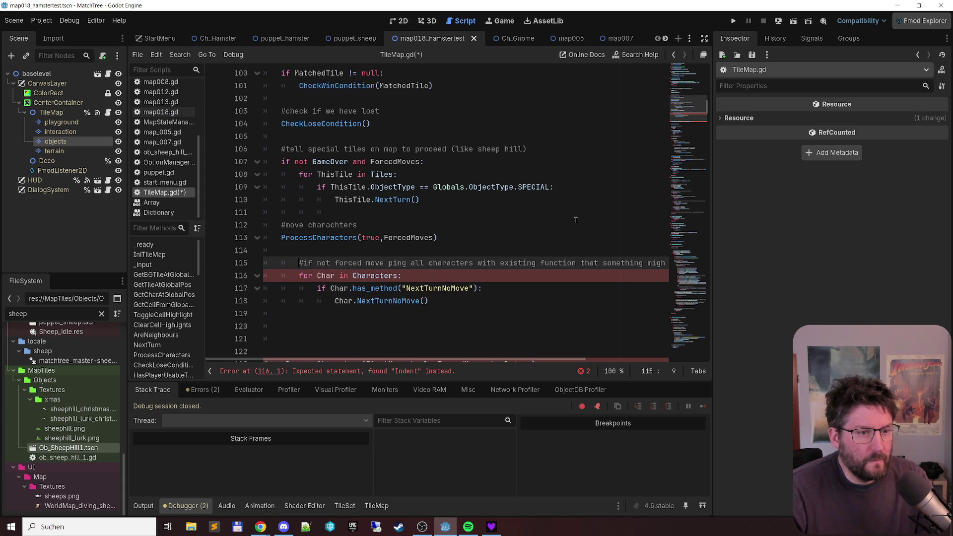
key(BackSpace)
key(Down)
key(BackSpace)
key(Down)
key(BackSpace)
key(Down)
key(BackSpace)
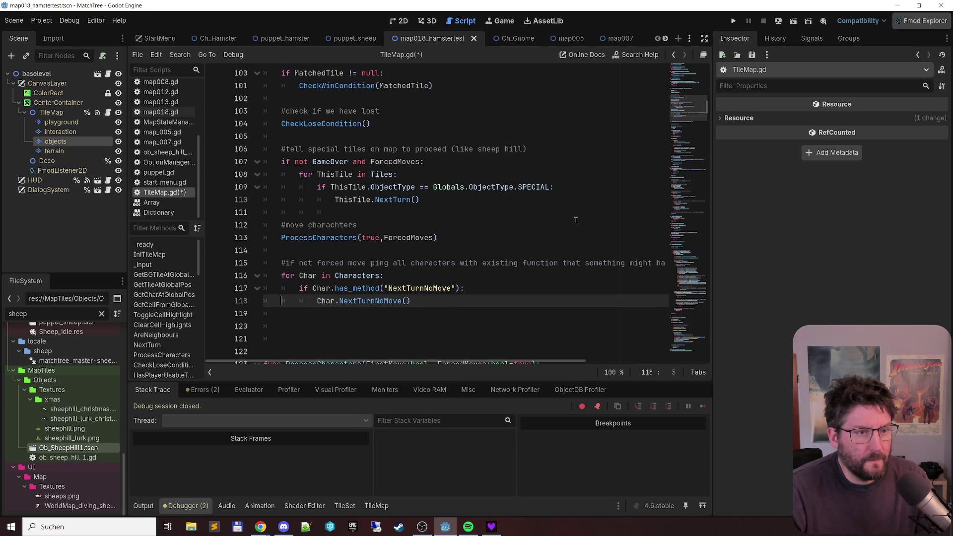
Step: Copy 'if not GameOver' from line 107 and insert 'if not GameOver and not ForcedMoves:' above the loop
key(Up)
key(Up)
key(Up)
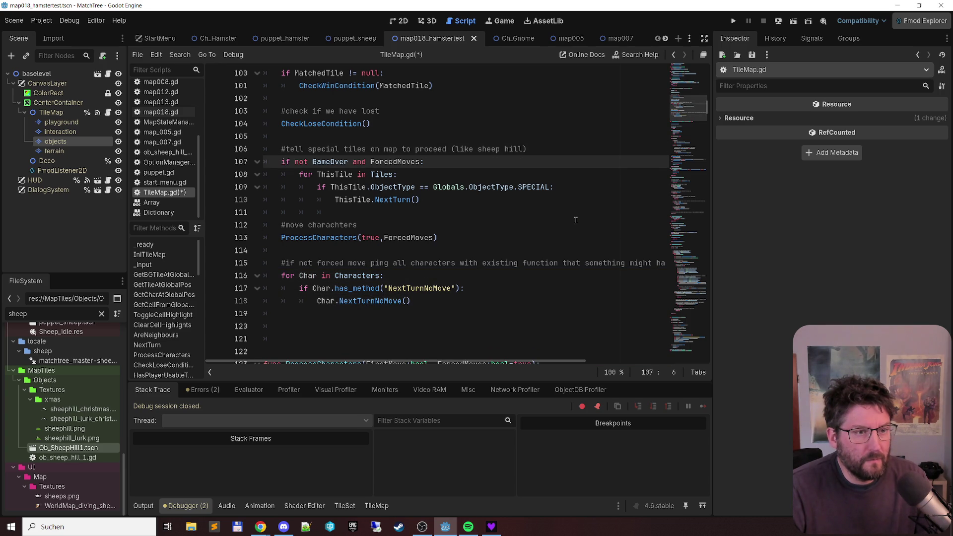
key(shift+Right)
key(shift+Right)
key(shift+Right)
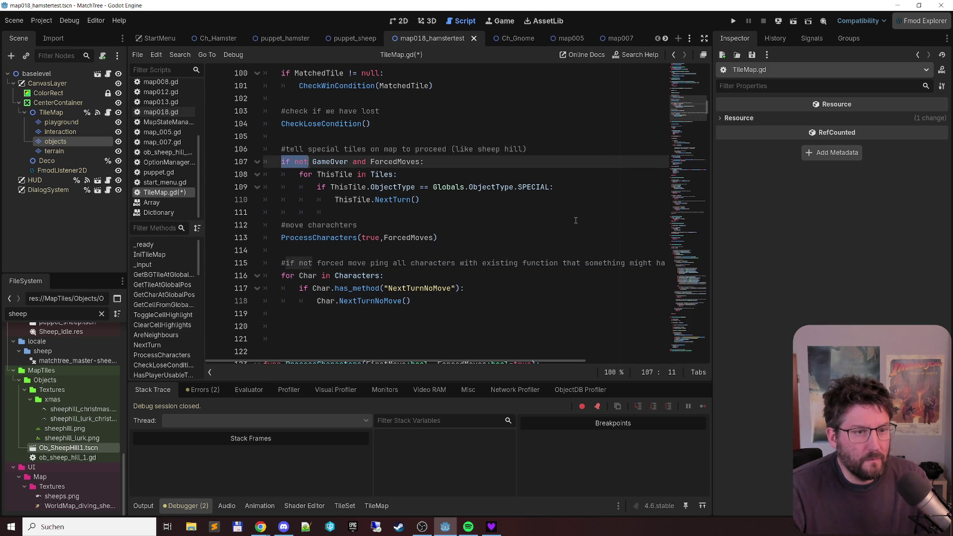
key(shift+Left)
key(shift+Left)
key(shift+Left)
key(ctrl+c)
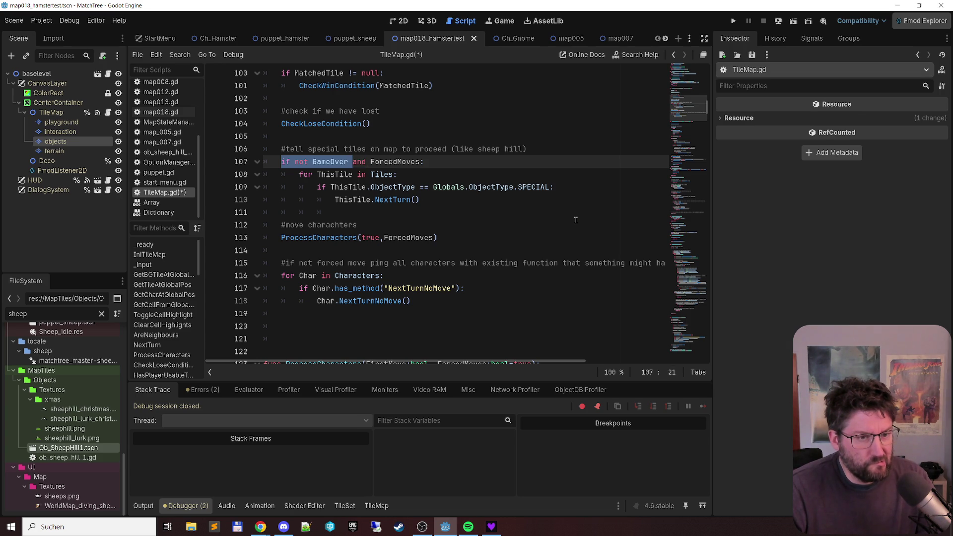
key(Down)
key(Down)
key(Down)
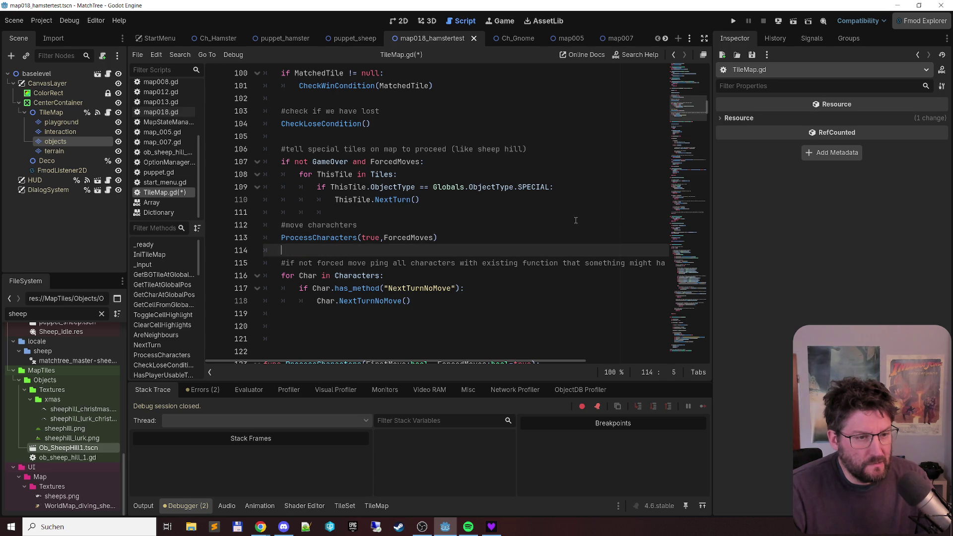
key(Return)
key(ctrl+v)
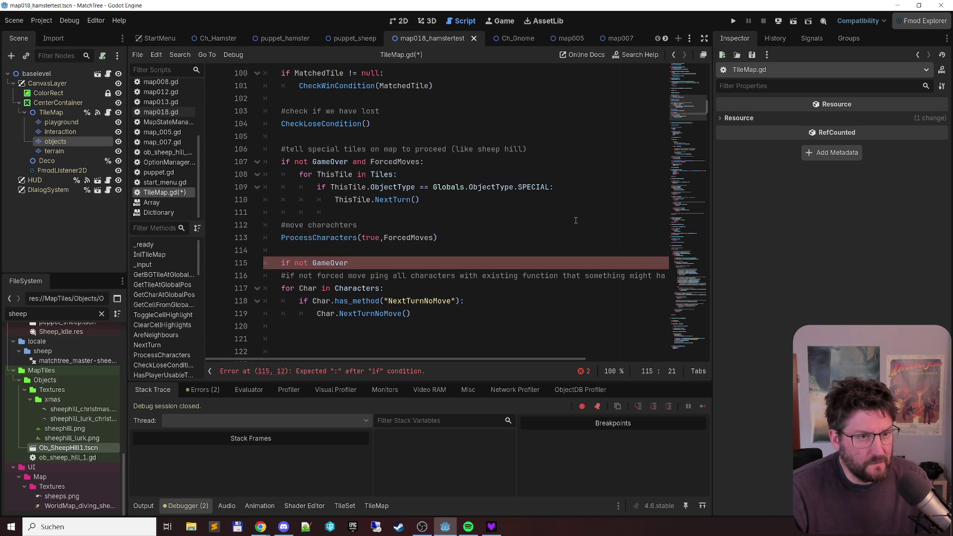
text(and not)
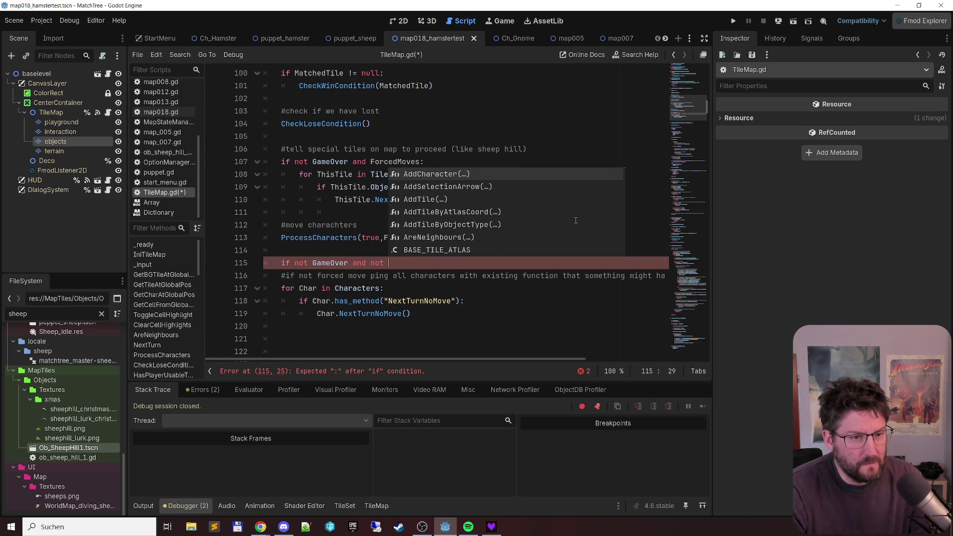
text( For)
key(Return)
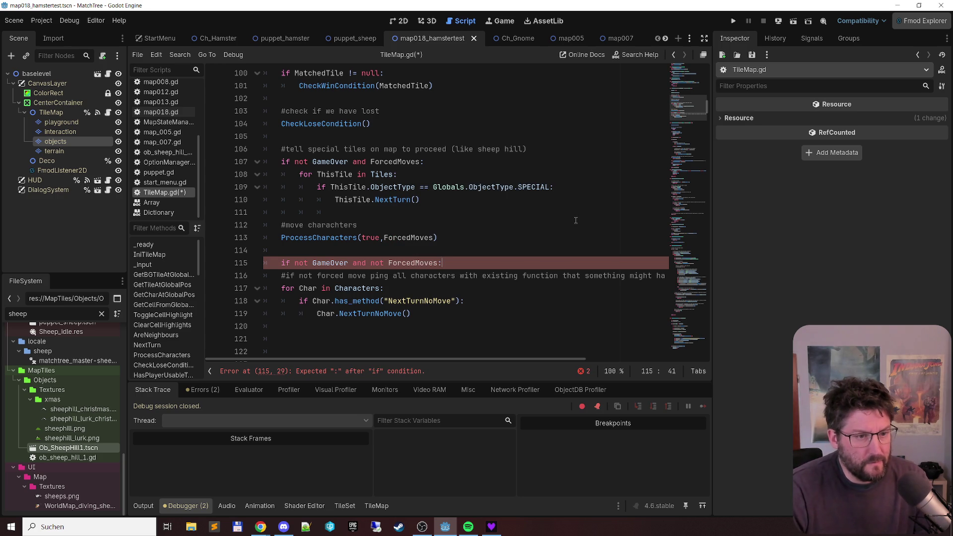
text(:)
Step: Indent the comment, loop and NextTurnNoMove call under the new condition and save TileMap.gd
key(shift+Down)
key(shift+Down)
key(Tab)
key(Home)
key(Down)
key(shift+Down)
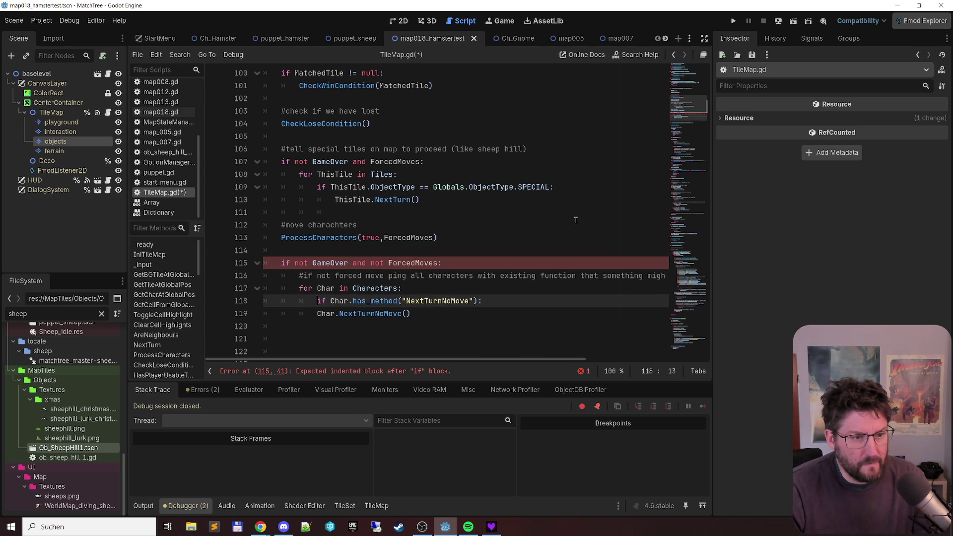
key(Tab)
key(ctrl+s)
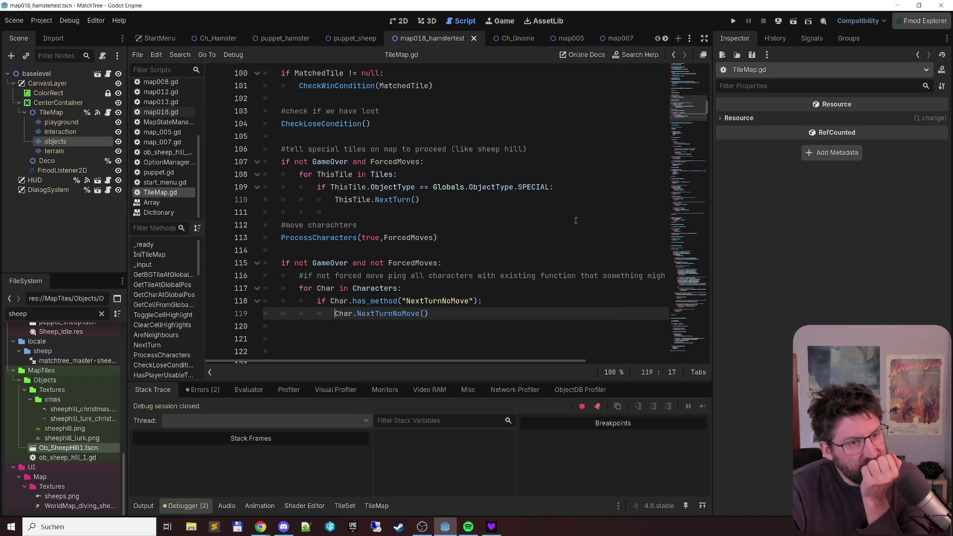
scroll(510, 191, down, 8)
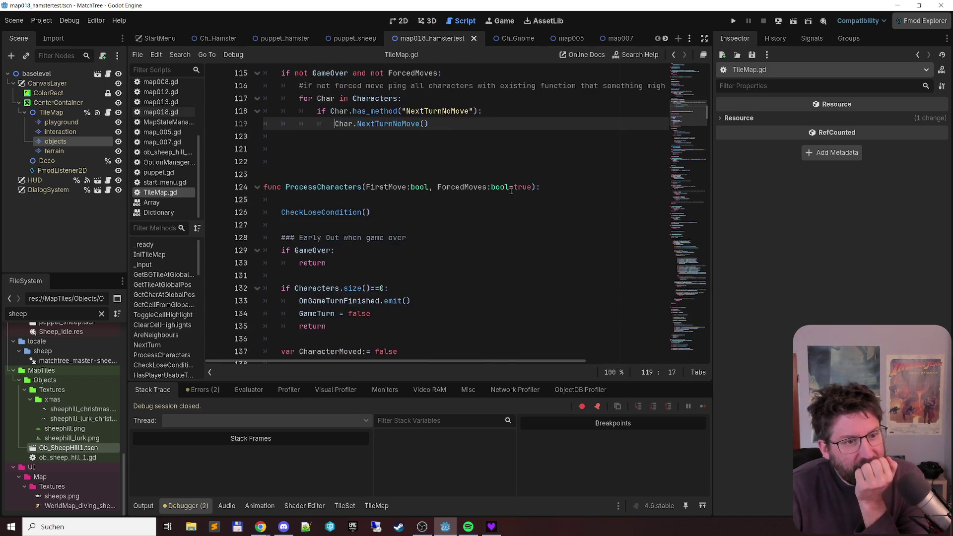
scroll(511, 191, down, 8)
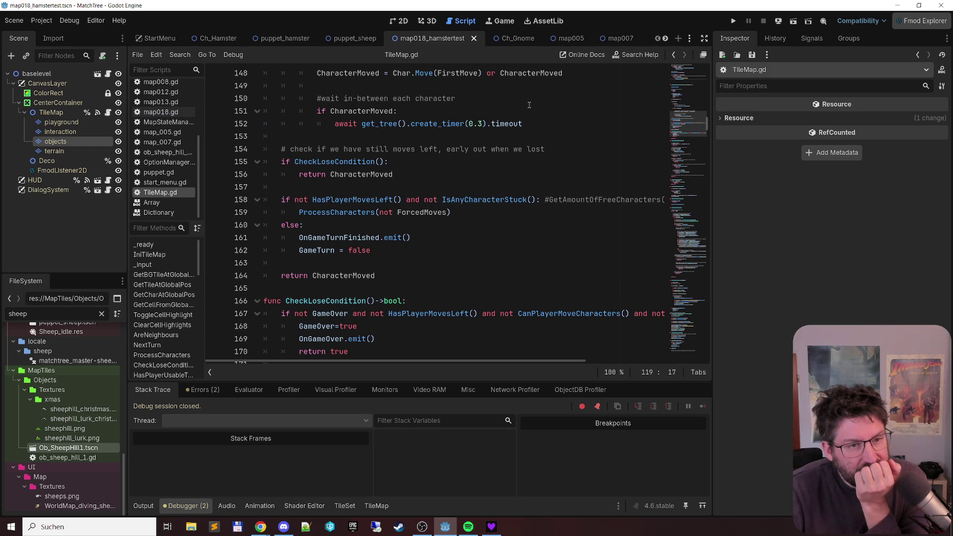
scroll(531, 107, up, 6)
scroll(528, 111, up, 7)
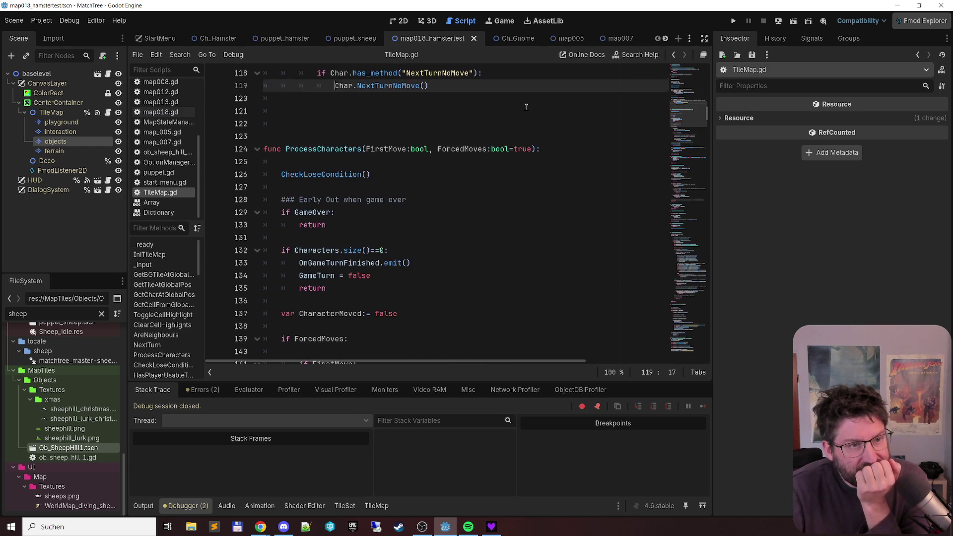
scroll(530, 112, up, 2)
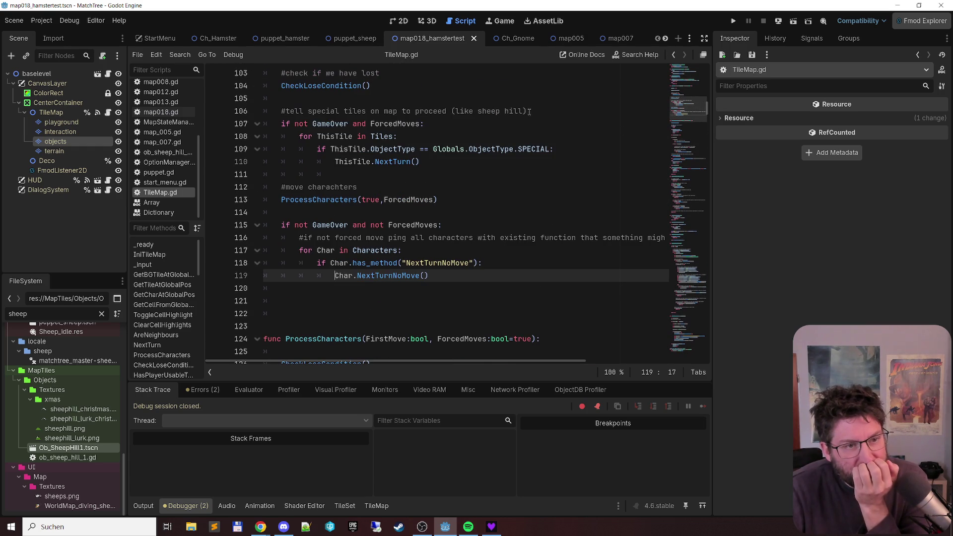
scroll(486, 148, up, 1)
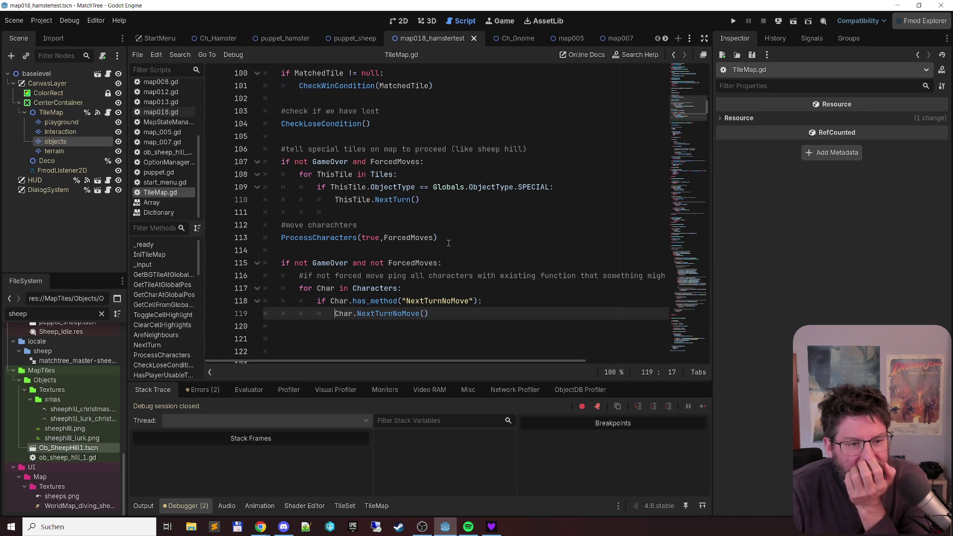
scroll(397, 254, down, 1)
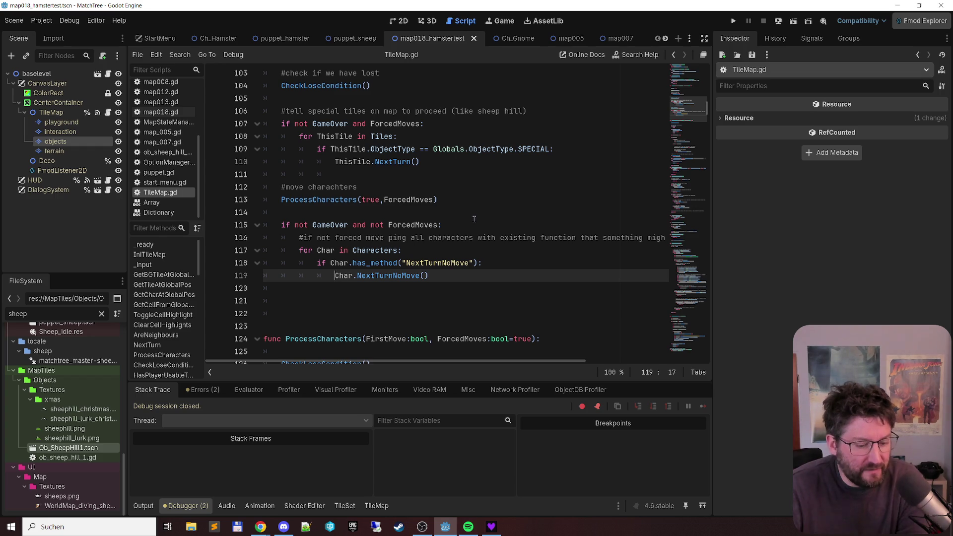
key(F6)
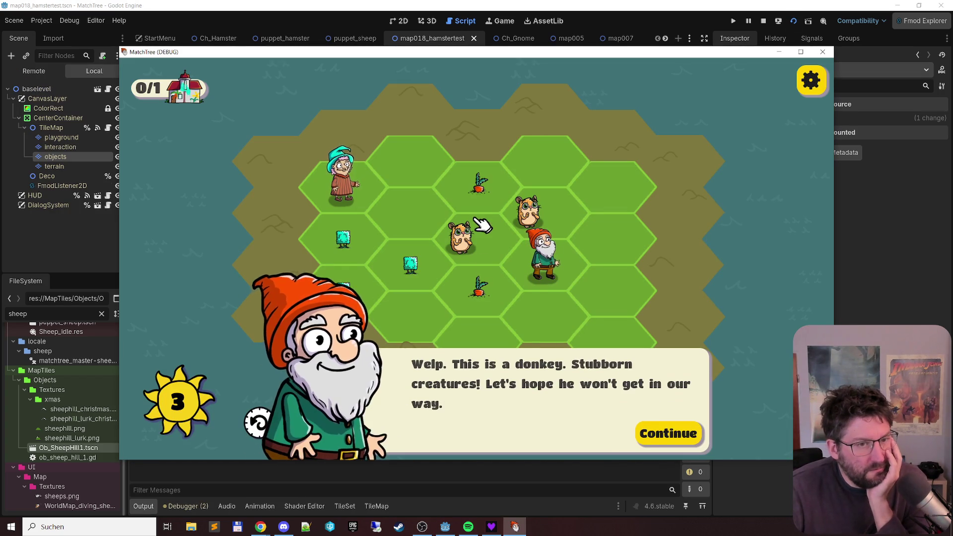
Step: Dismiss the gnome's donkey intro, match three bushes, and toggle the per-hex debug overlay on and off
click(671, 434)
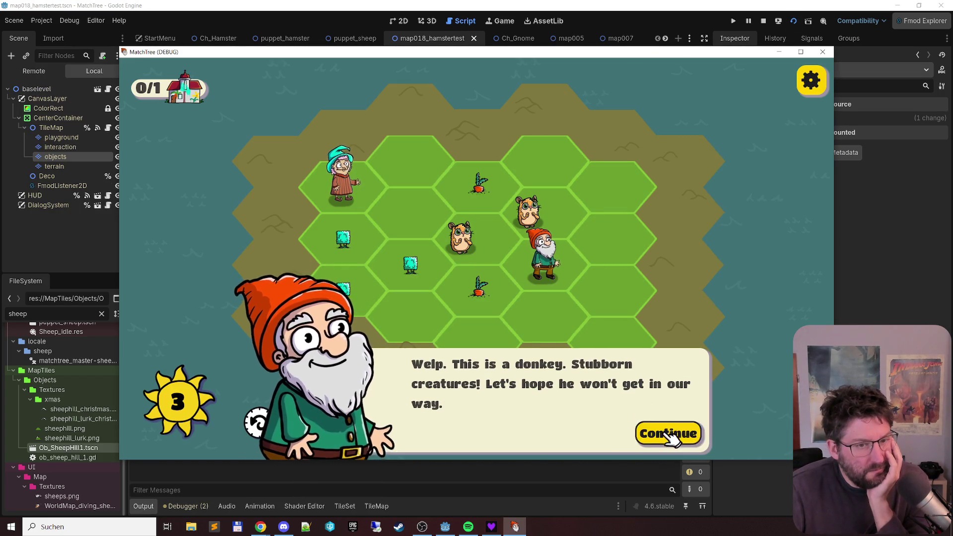
click(329, 301)
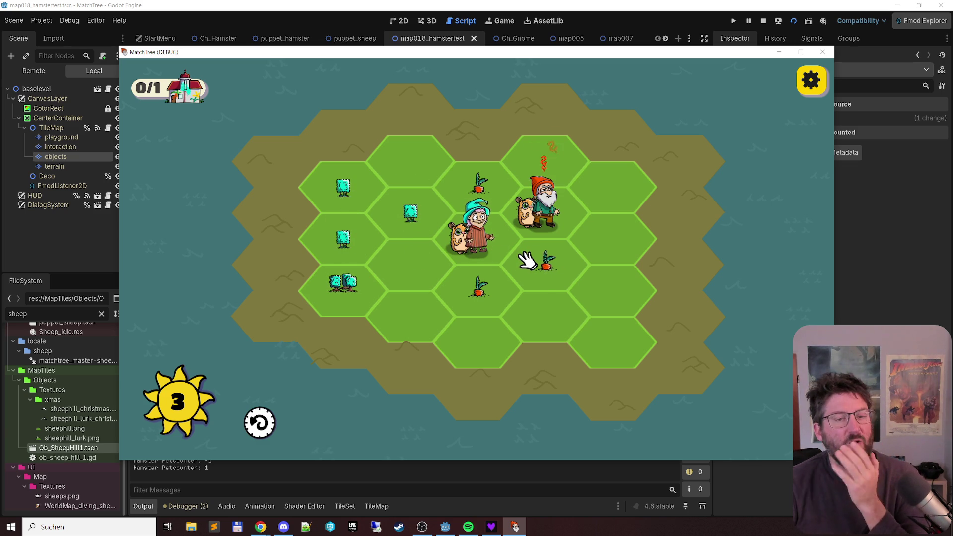
key(d)
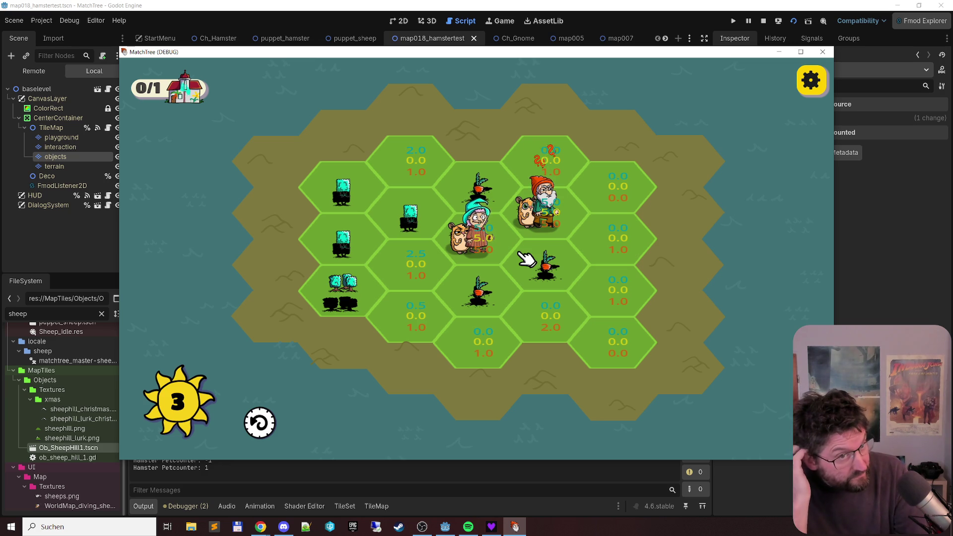
key(d)
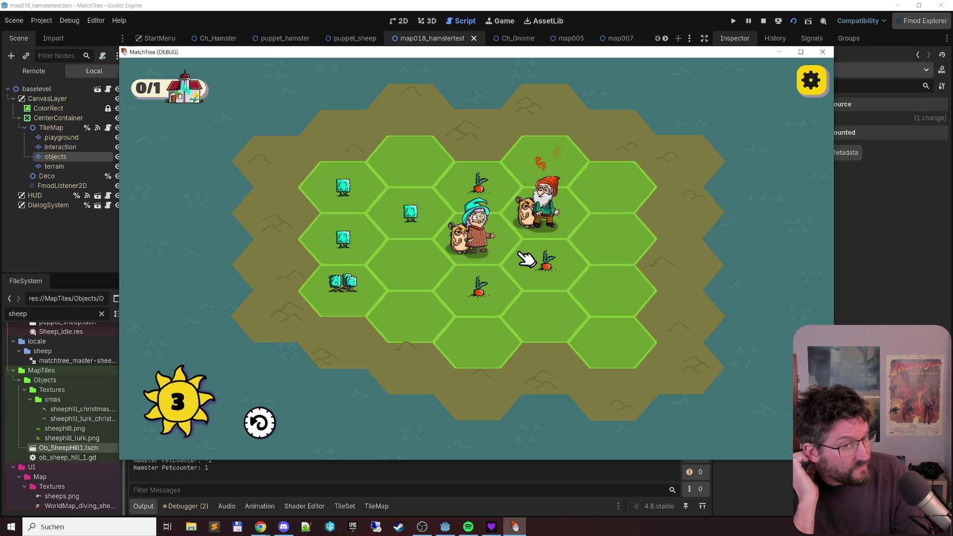
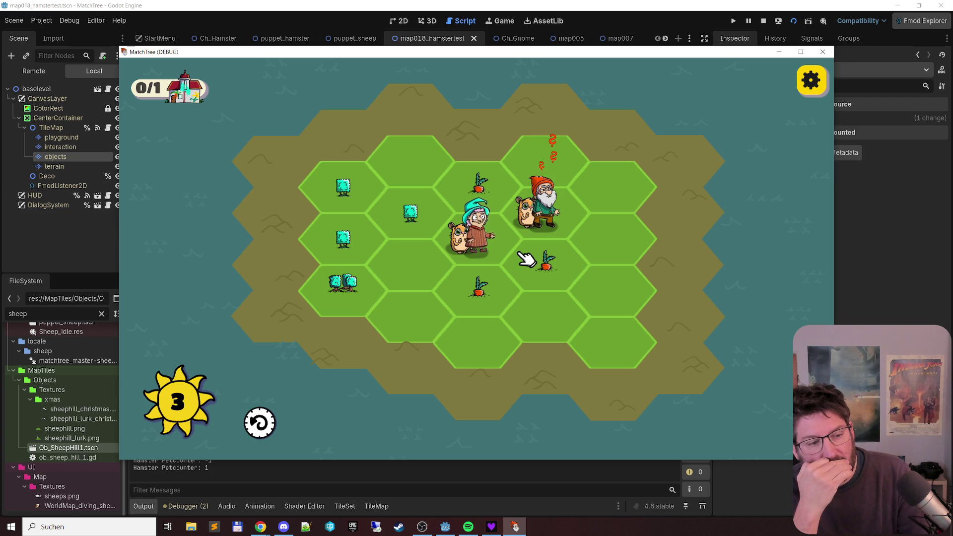
Step: Merge the small trees on the left side of the board into double trees and one big tree
click(555, 181)
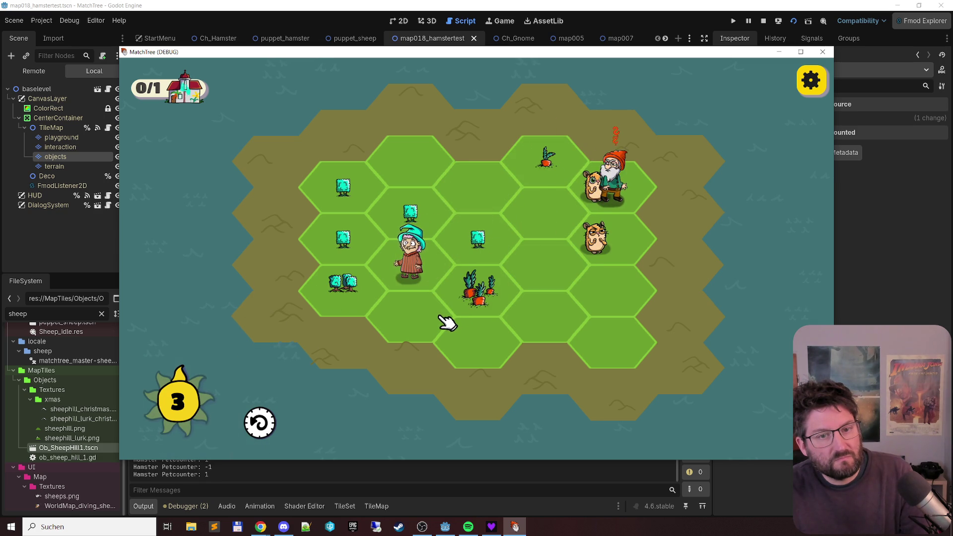
click(455, 247)
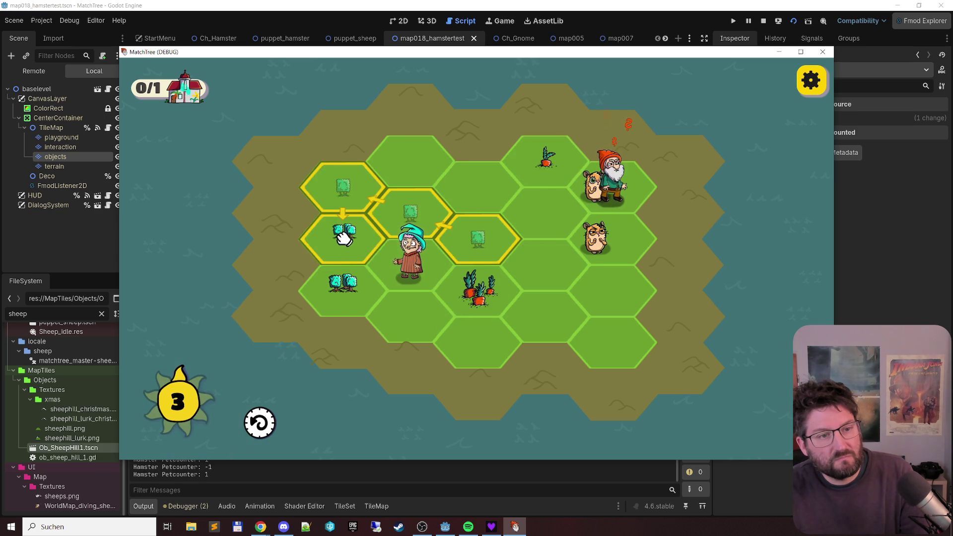
click(341, 244)
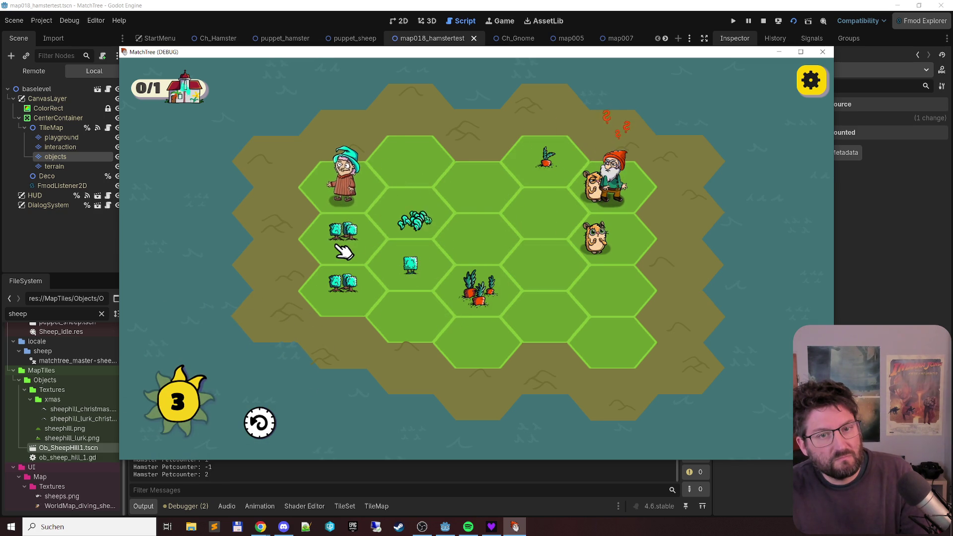
click(406, 263)
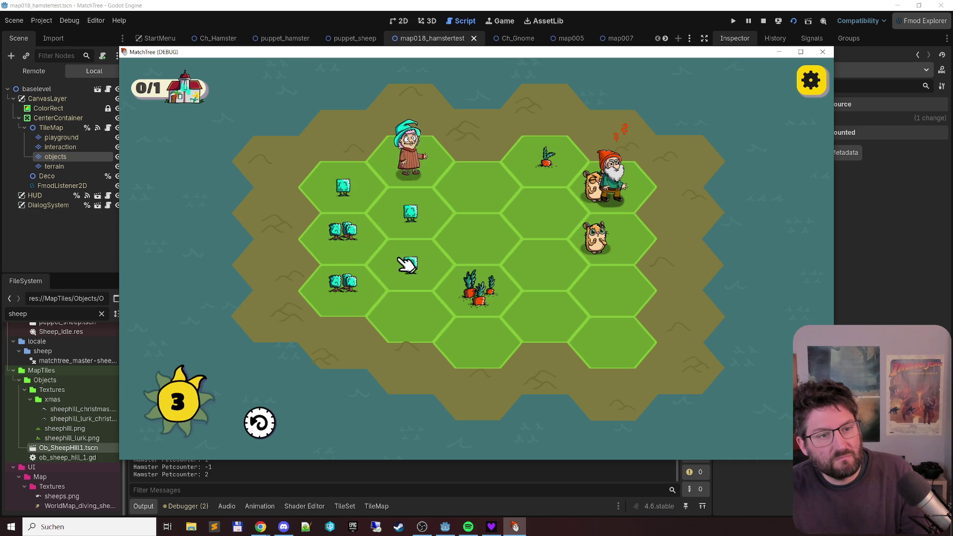
click(348, 194)
click(334, 195)
click(348, 298)
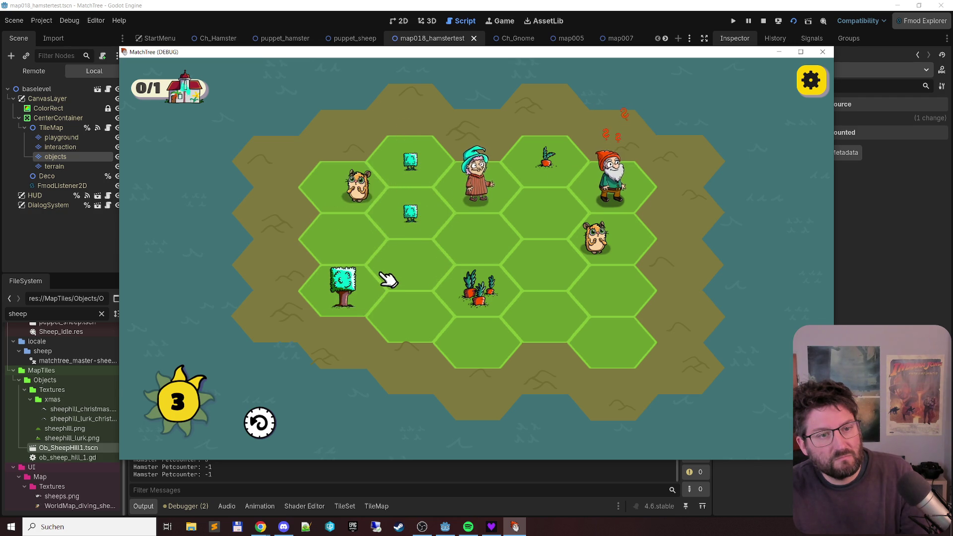
click(417, 217)
click(396, 166)
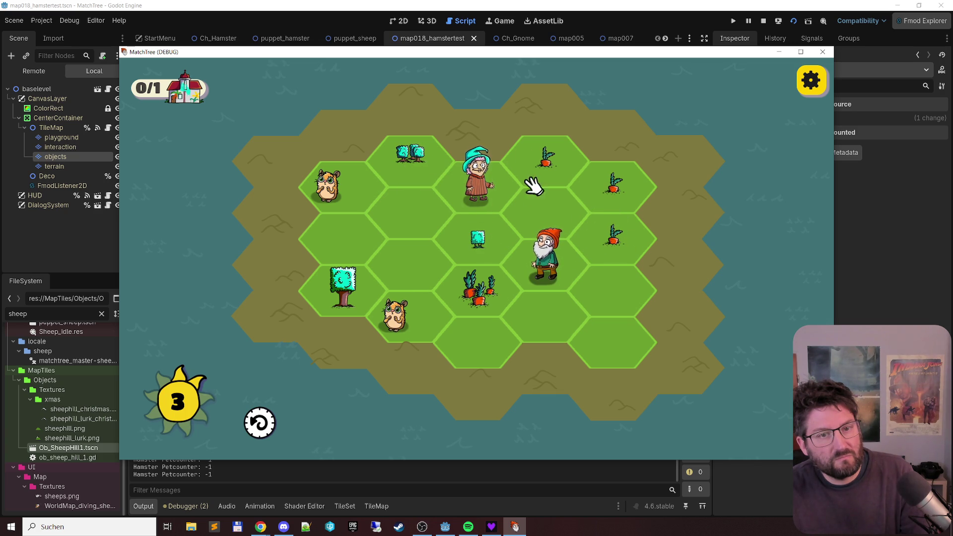
Step: Merge carrots into a bunch and bushes into a double bush, toggling the F3 tile weight overlay
click(623, 252)
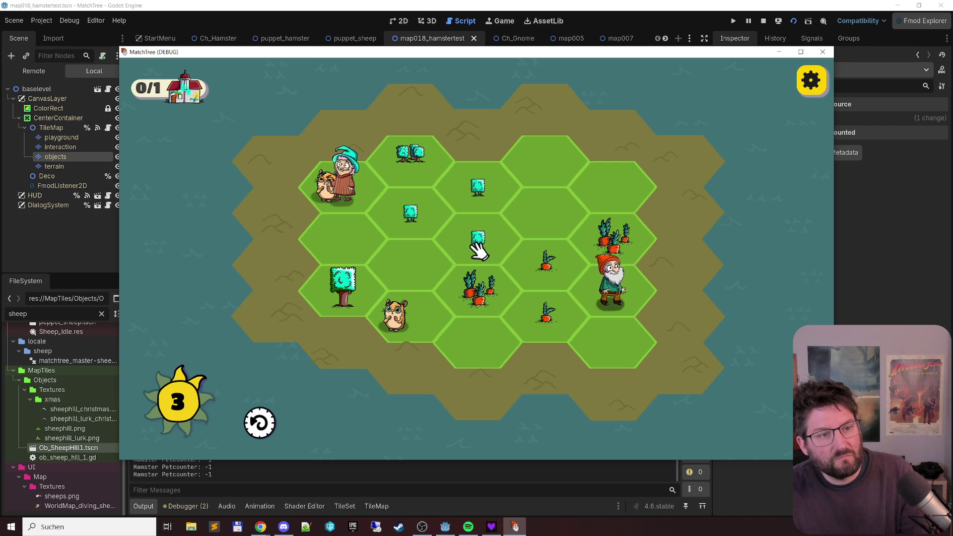
click(424, 208)
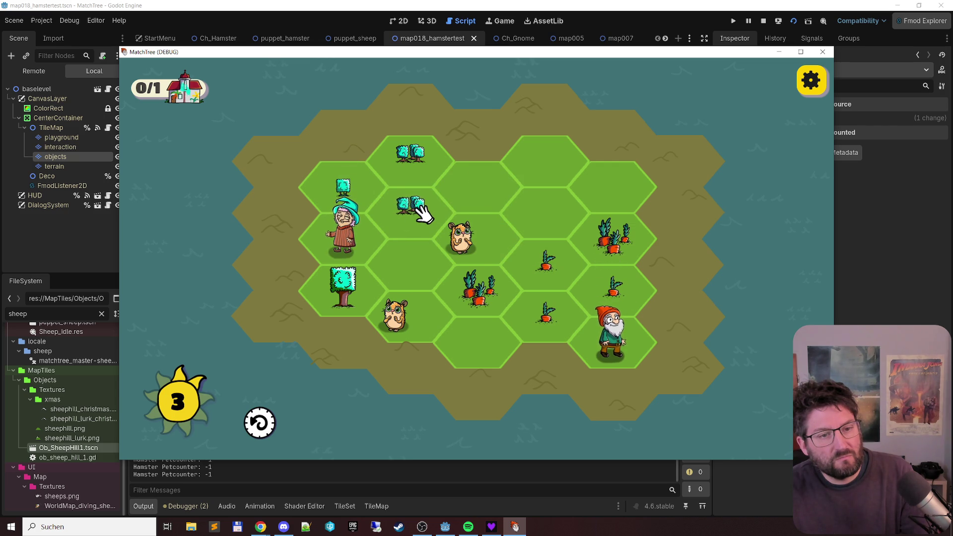
click(526, 260)
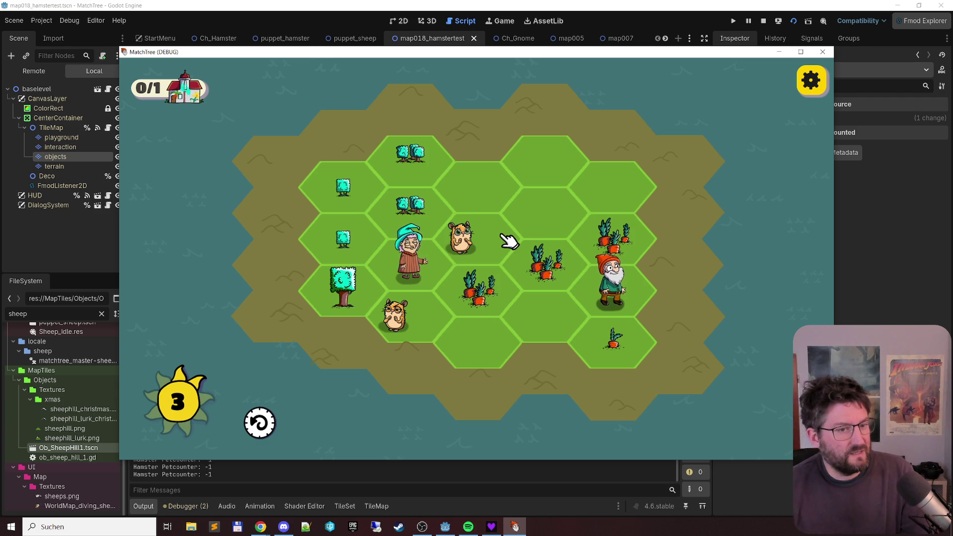
key(F3)
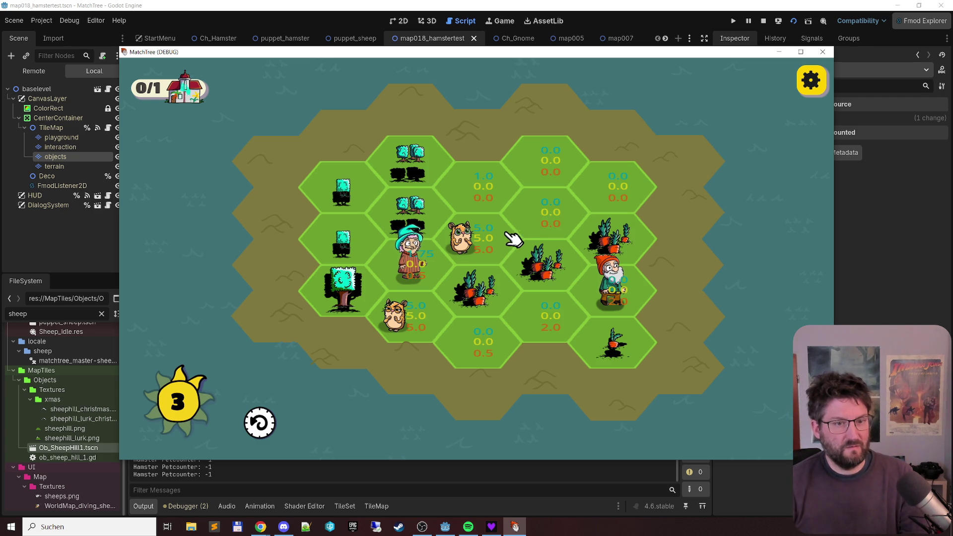
key(F3)
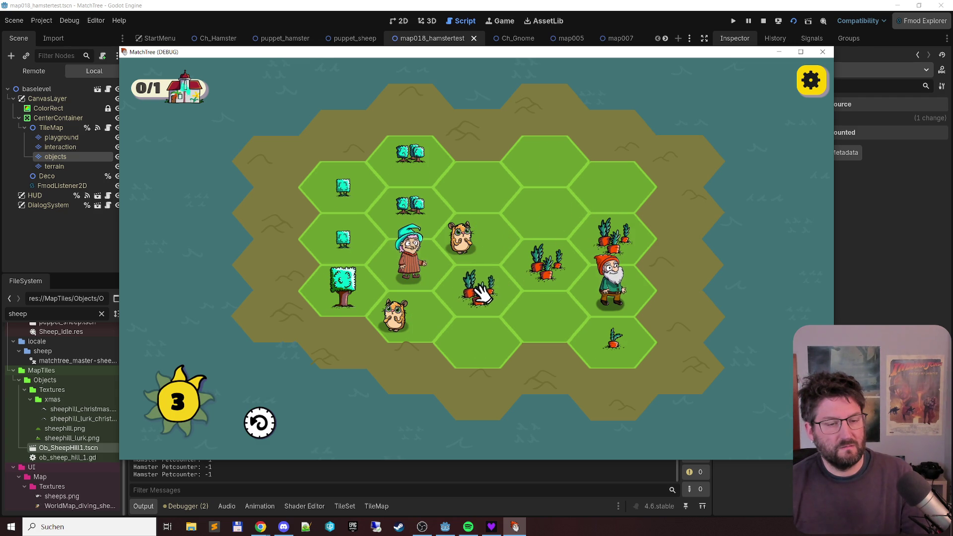
Step: Merge the carrot groups into bigger clusters and the bush clumps into a tree
click(522, 281)
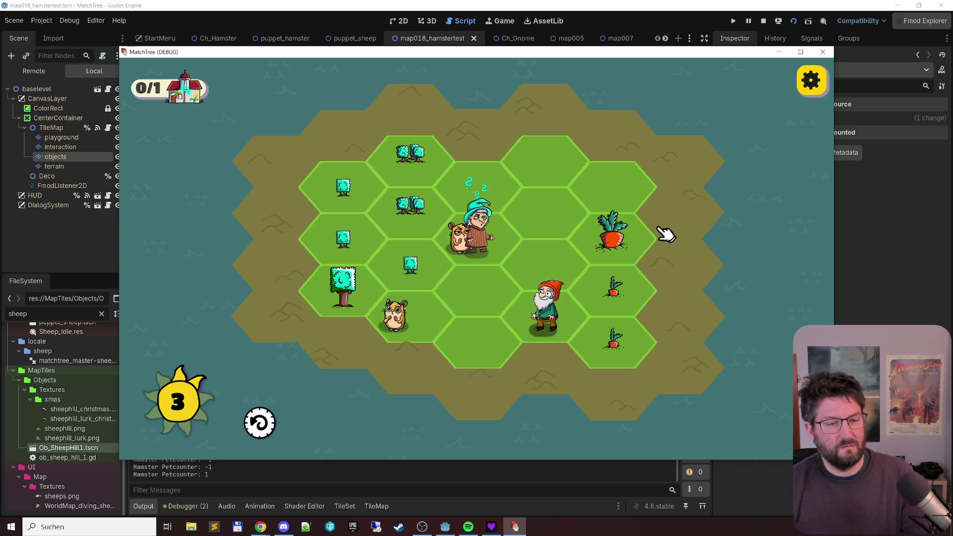
click(344, 196)
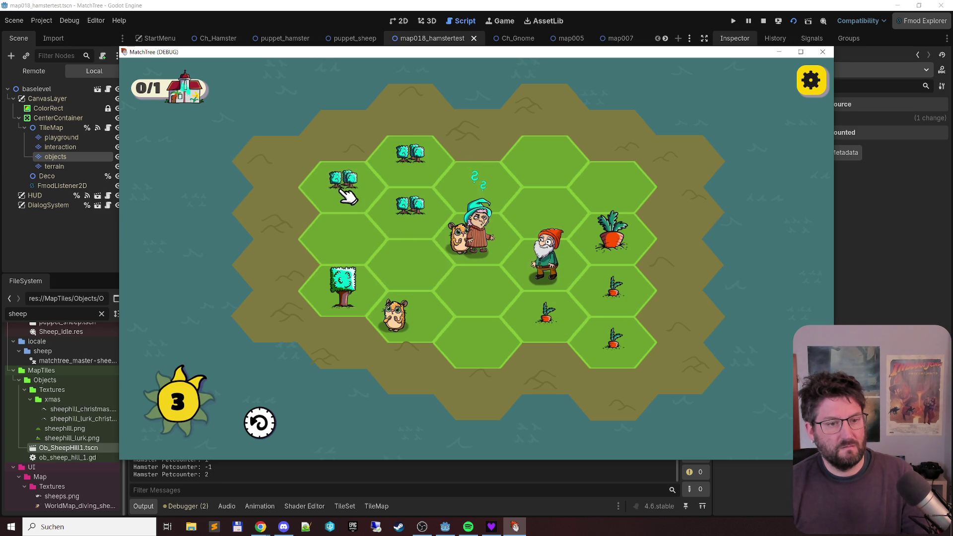
click(616, 298)
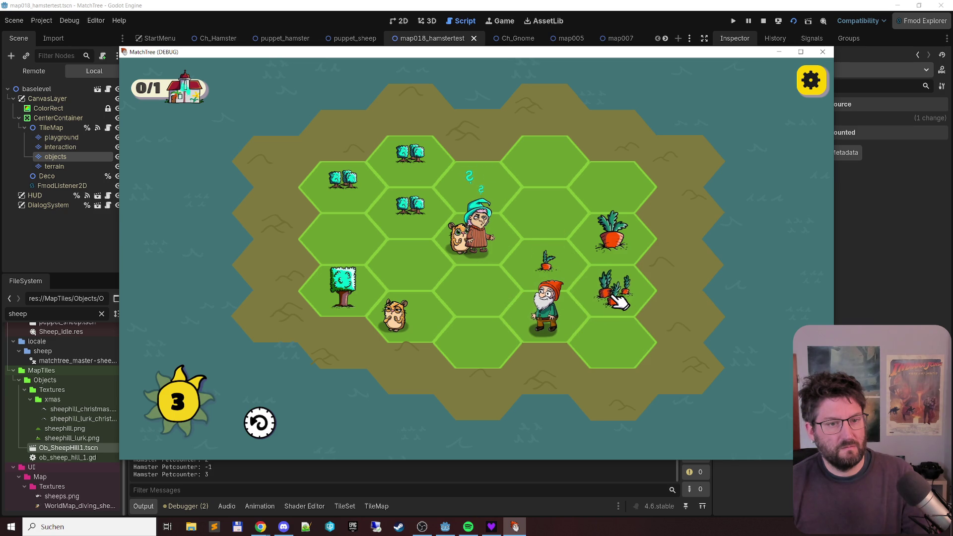
click(393, 167)
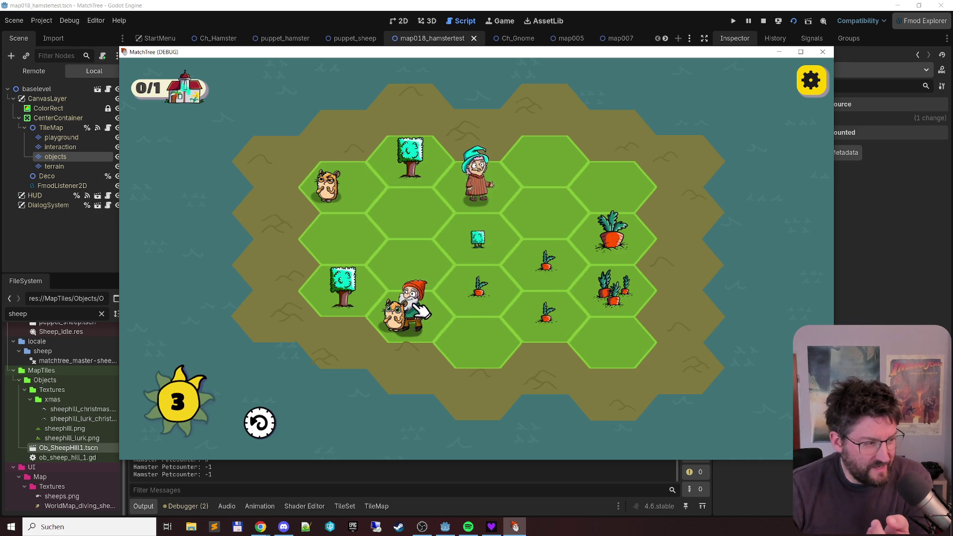
click(555, 270)
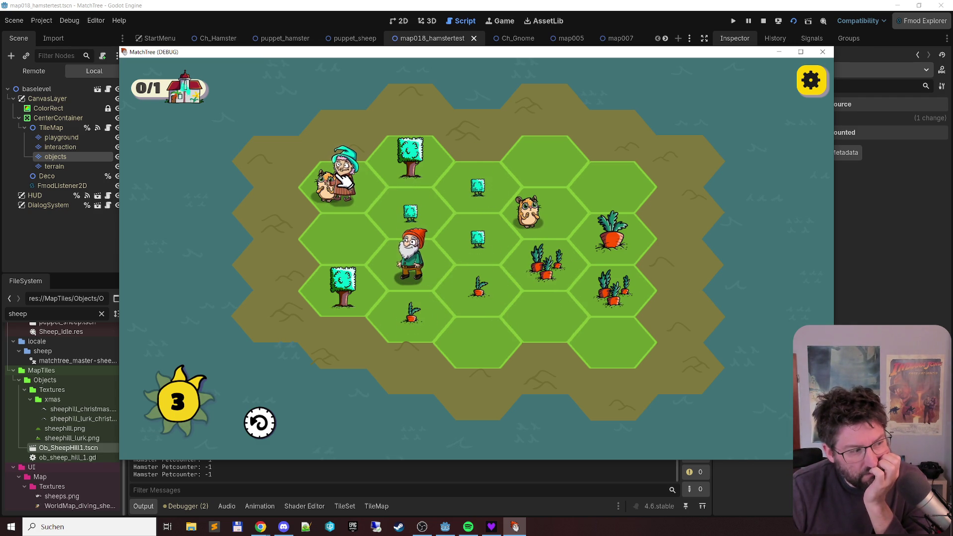
Step: Drag the old woman below the big tree and merge the carrot patch and small bush
drag(347, 186, 411, 207)
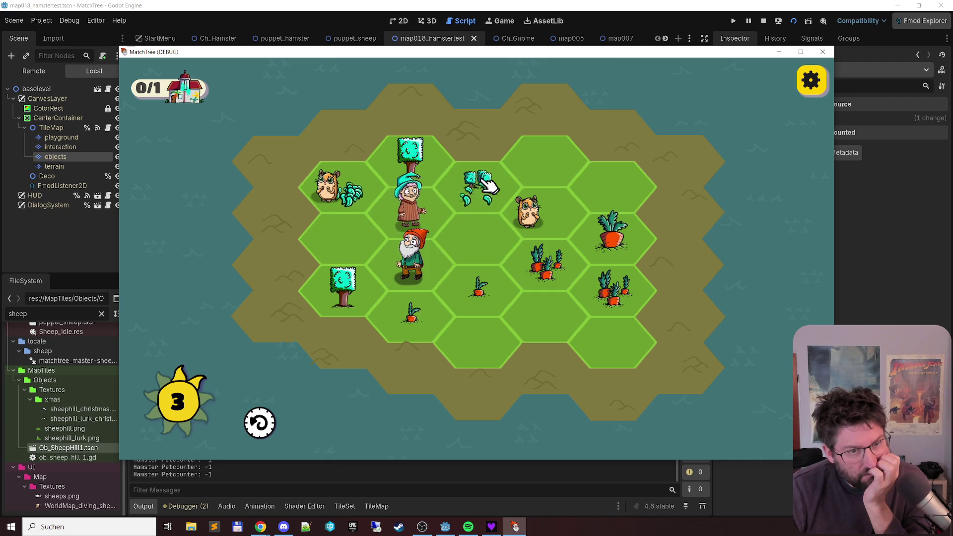
mouse_move(427, 270)
mouse_down()
mouse_move(413, 319)
mouse_move(481, 304)
mouse_up()
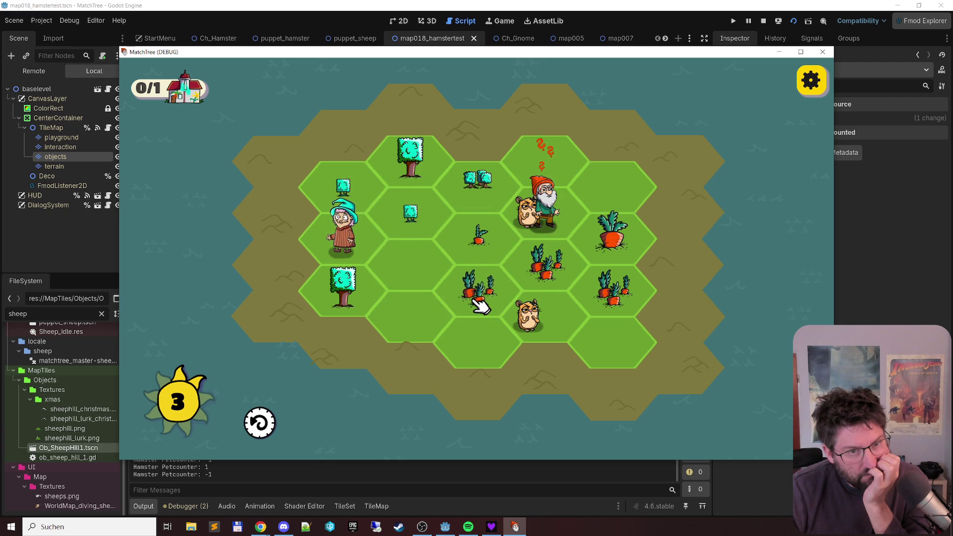
drag(481, 305, 610, 297)
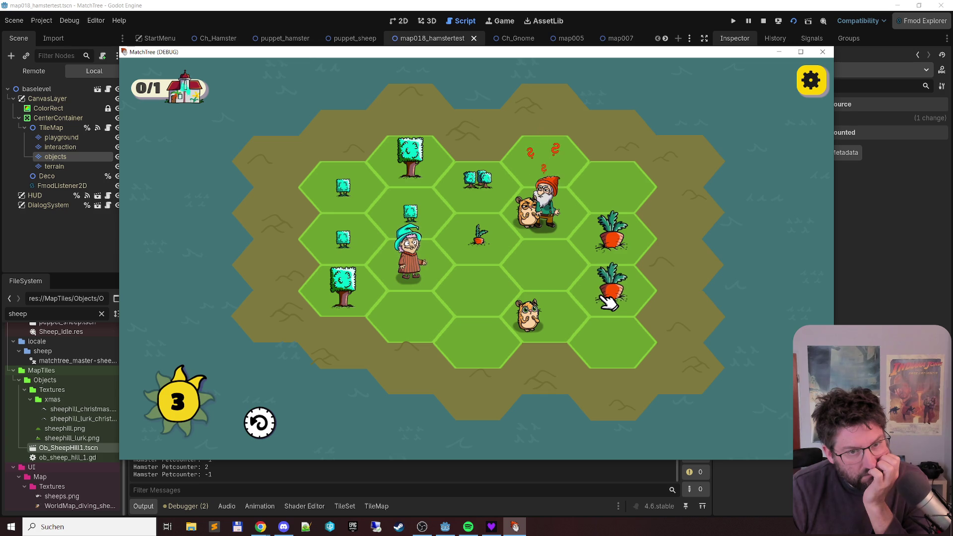
drag(346, 199, 412, 219)
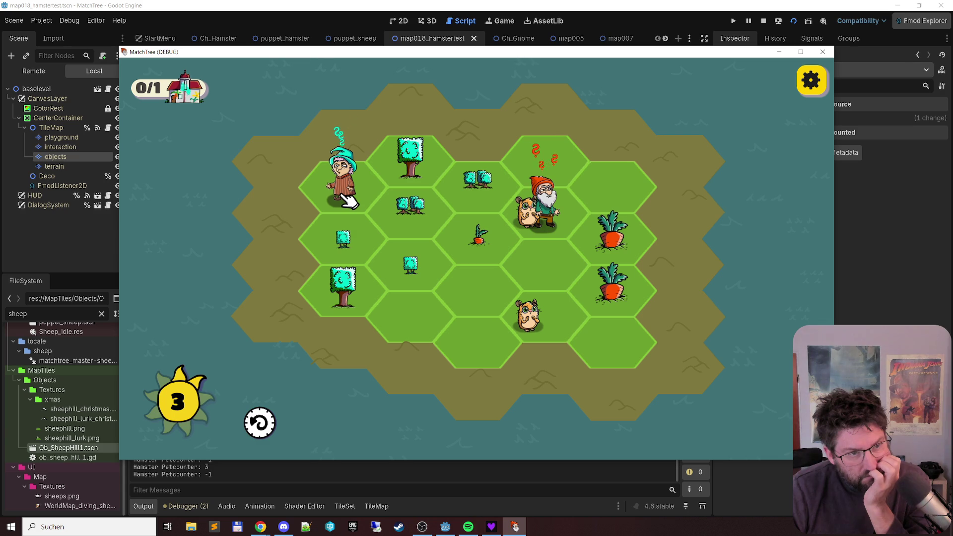
Step: Move the old woman onto the bush's hex, merge the bushes into a tree, and close the game
click(347, 198)
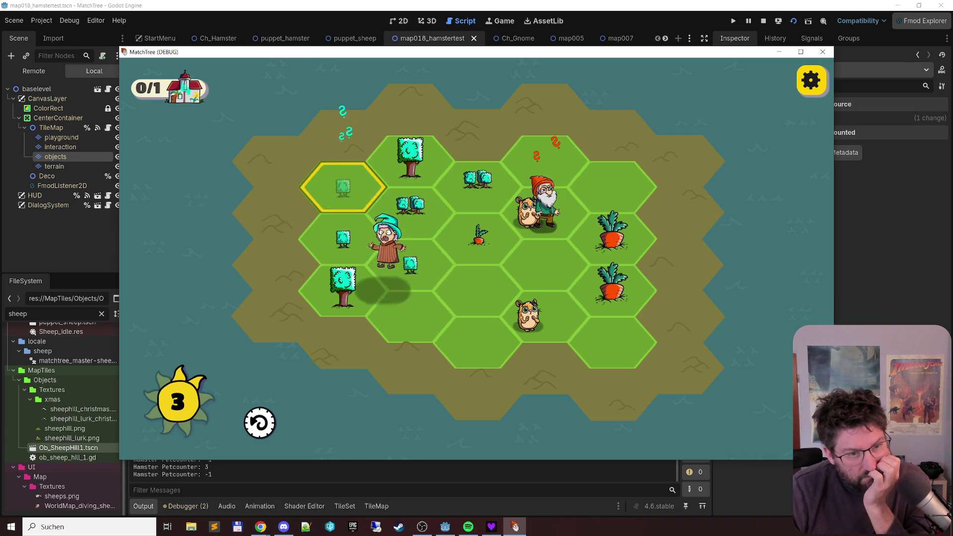
click(417, 254)
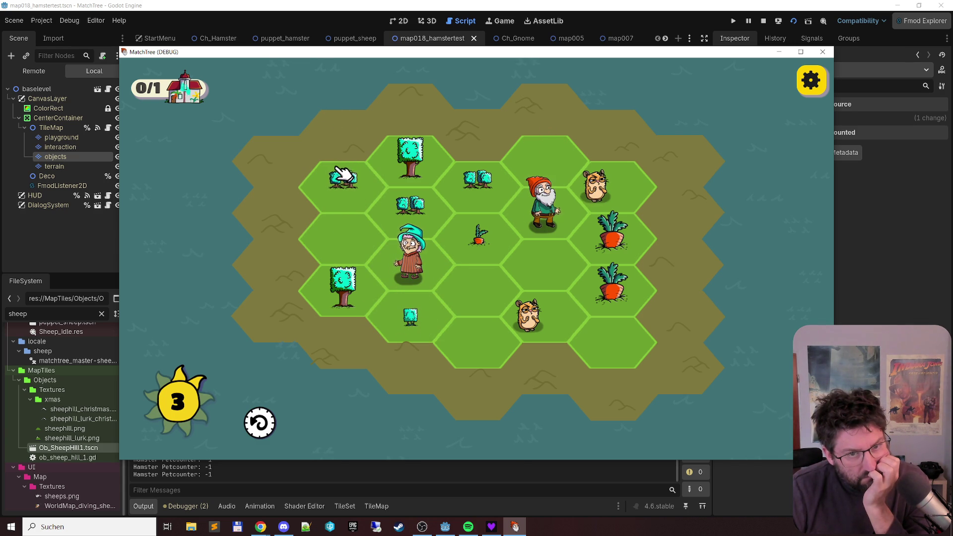
click(342, 179)
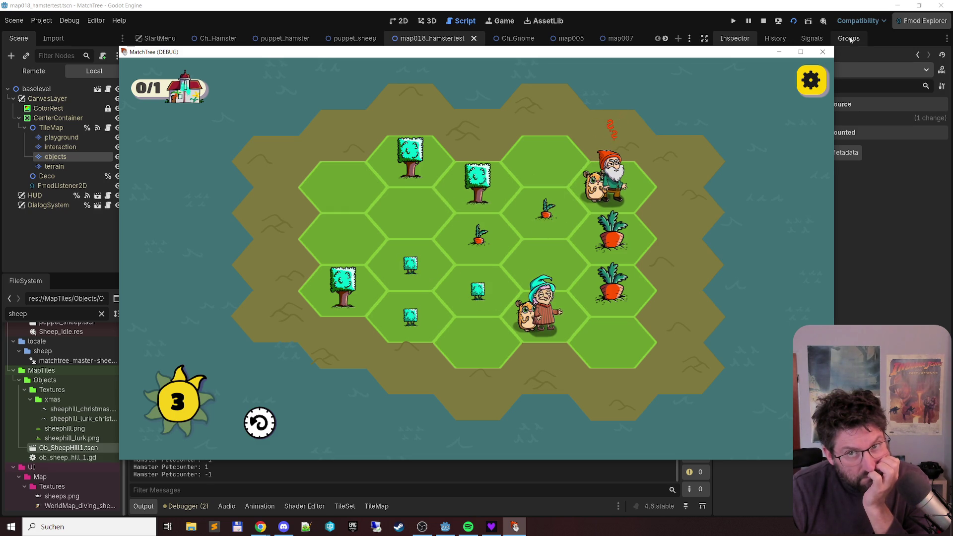
click(824, 54)
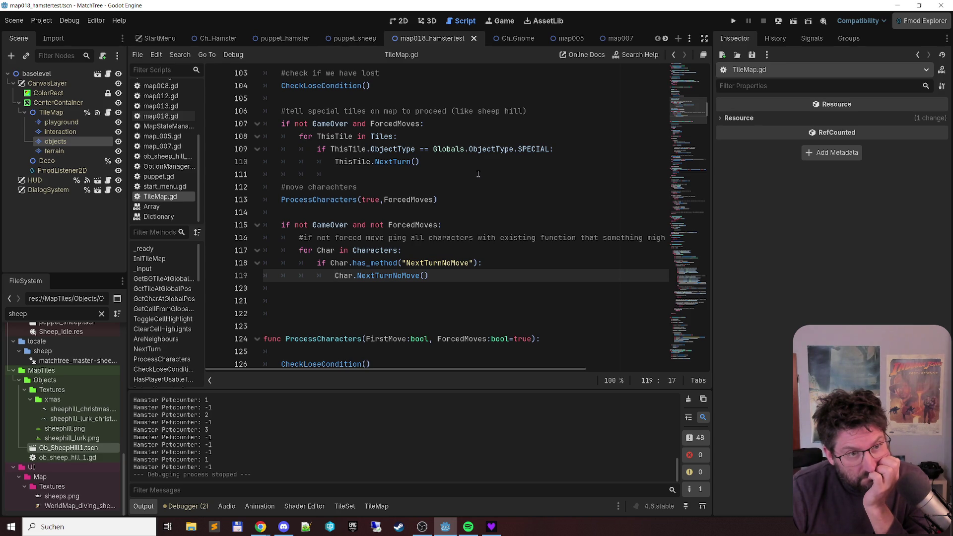
Step: Put a breakpoint on line 45 of Ch_Hamster.gd and run map018_hamstertest with F6
scroll(174, 136, up, 5)
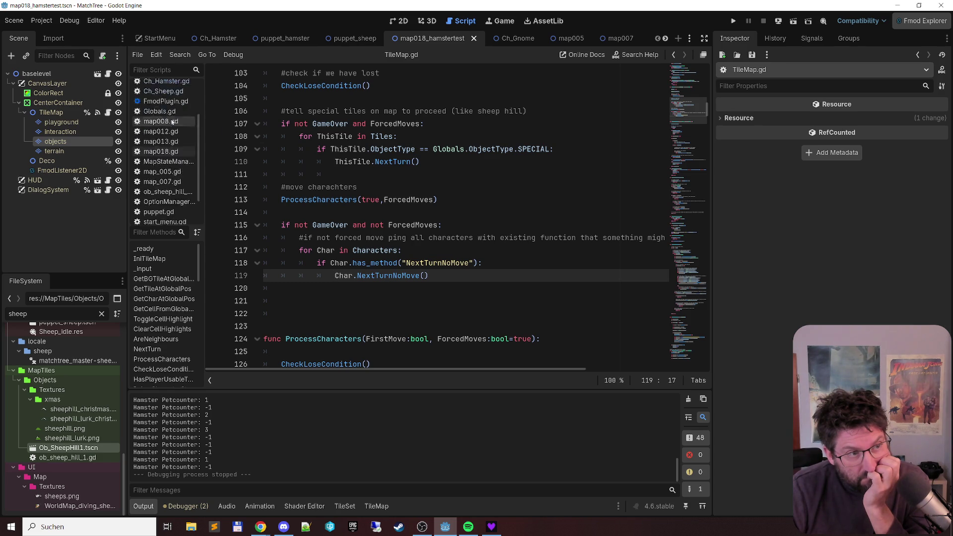
click(176, 137)
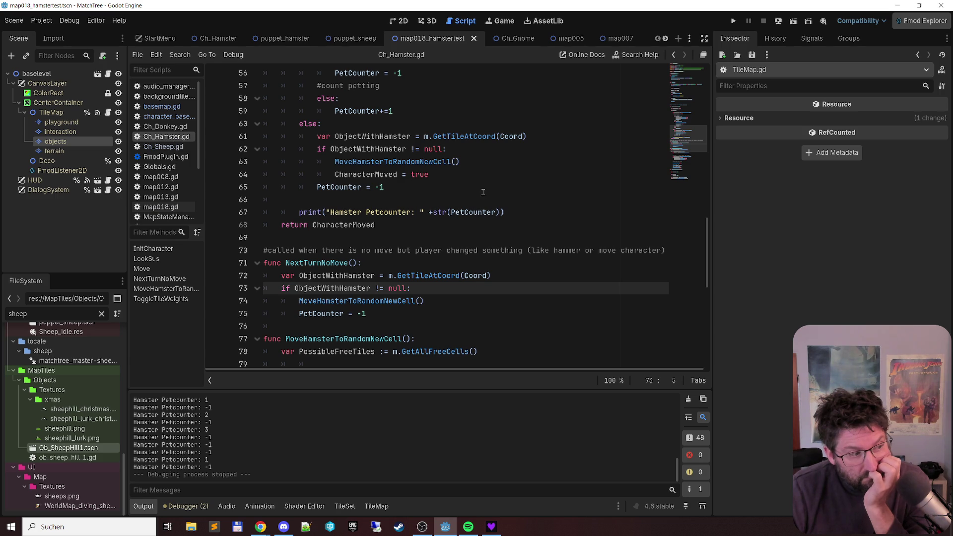
scroll(546, 206, up, 10)
scroll(540, 202, down, 4)
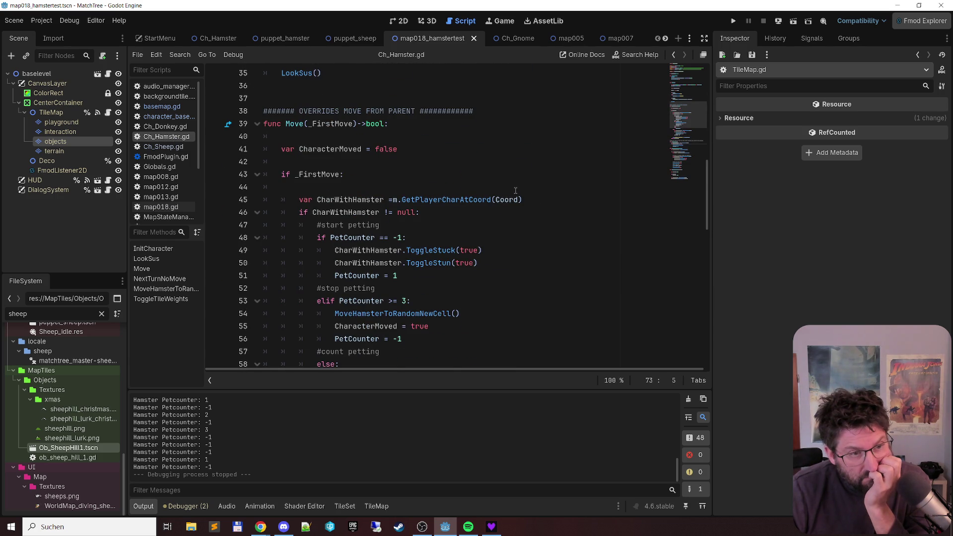
click(357, 200)
key(F9)
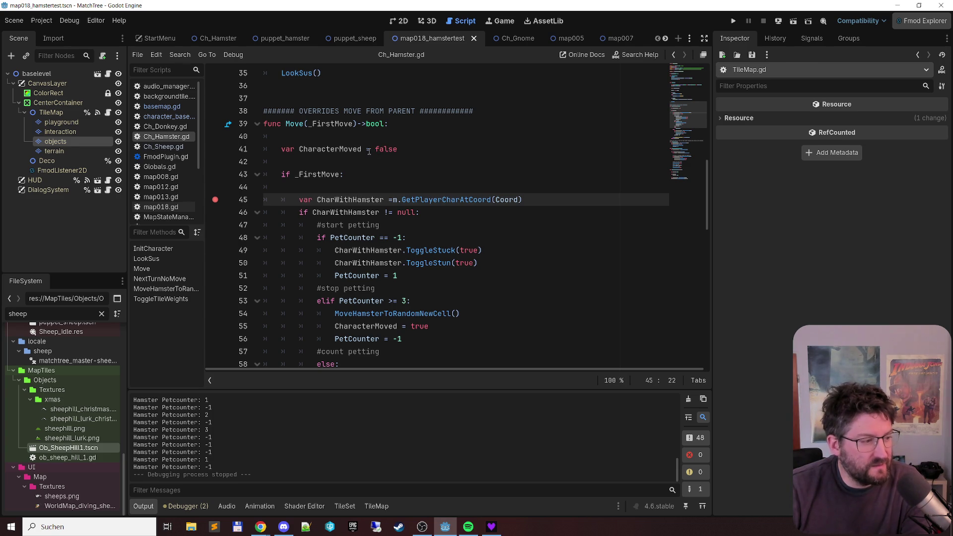
key(F6)
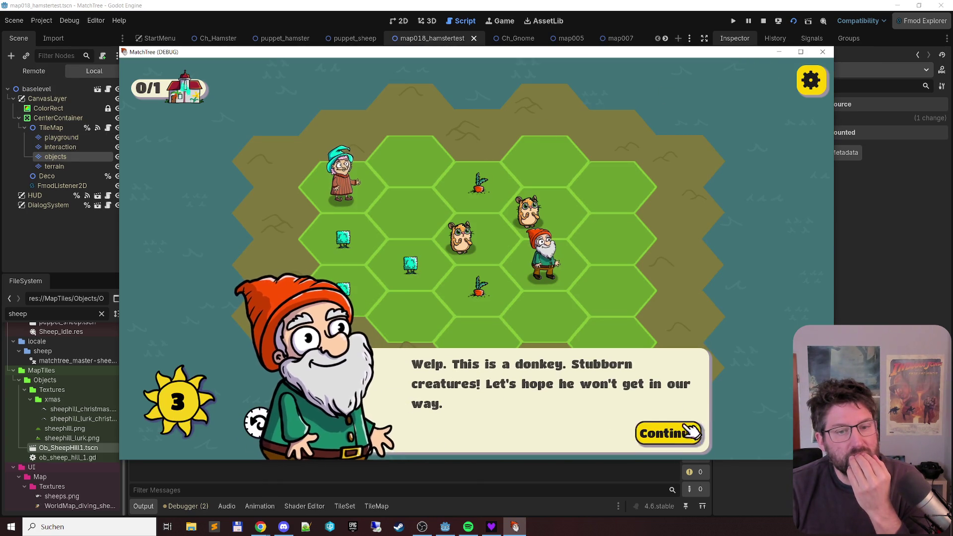
Step: Move a block to hit the line-45 breakpoint, step into GetPlayerCharAtCoord, resume, then close the game
click(690, 431)
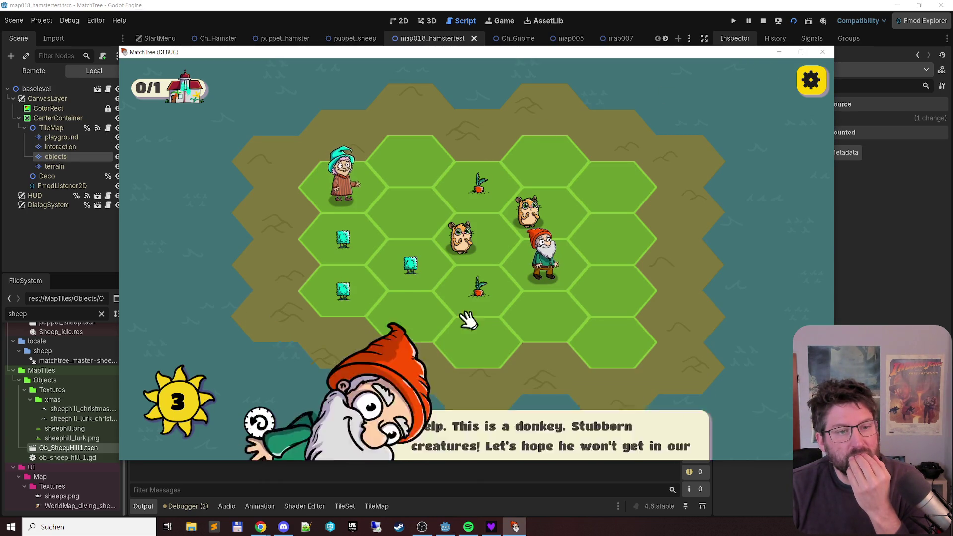
drag(355, 236, 421, 277)
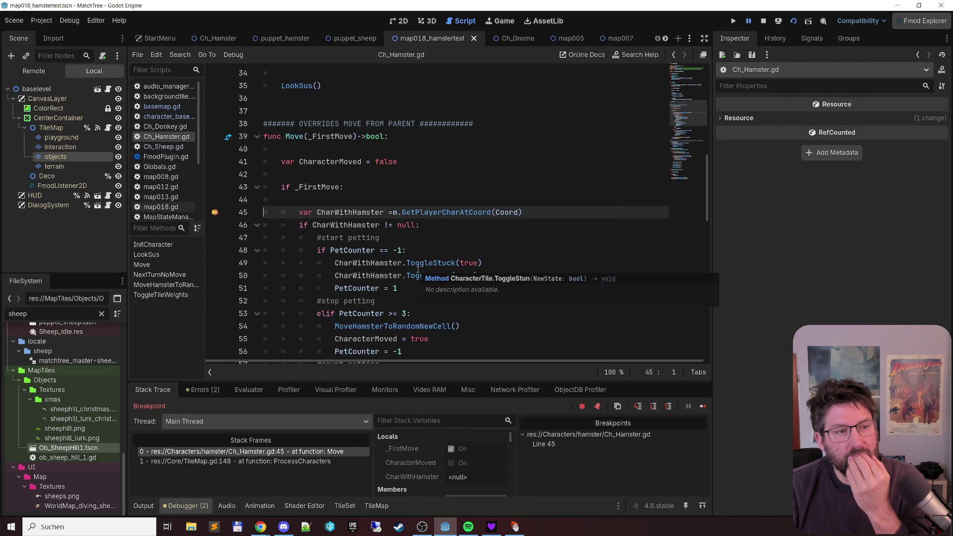
key(F11)
key(F12)
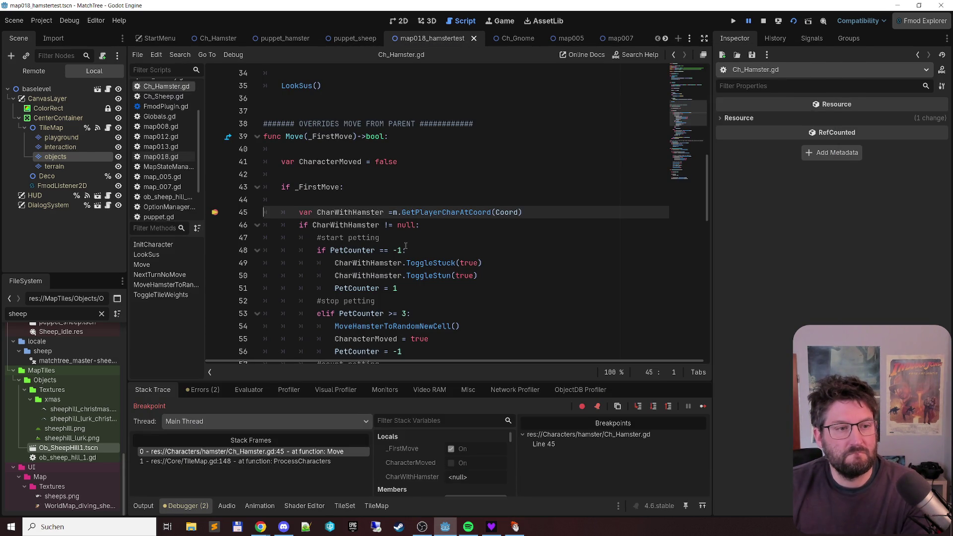
key(F12)
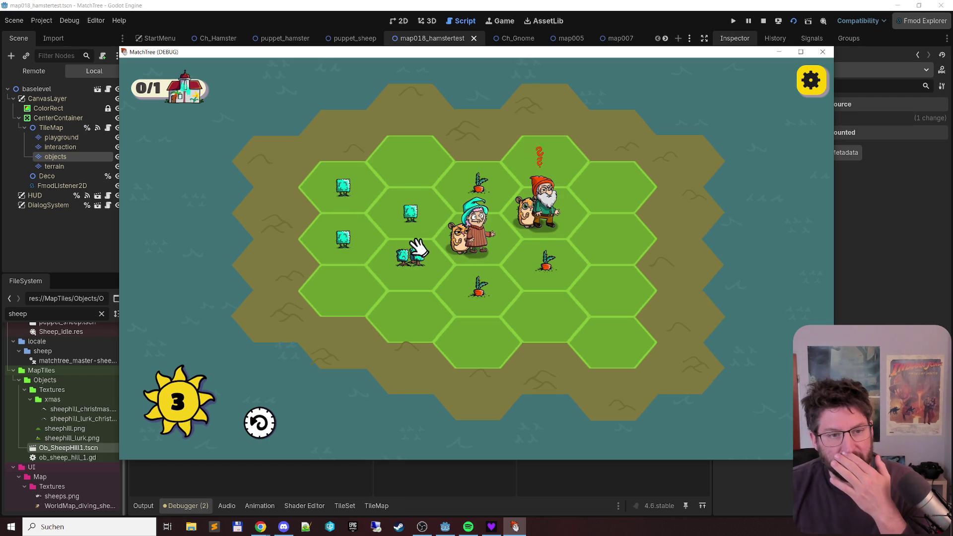
click(816, 53)
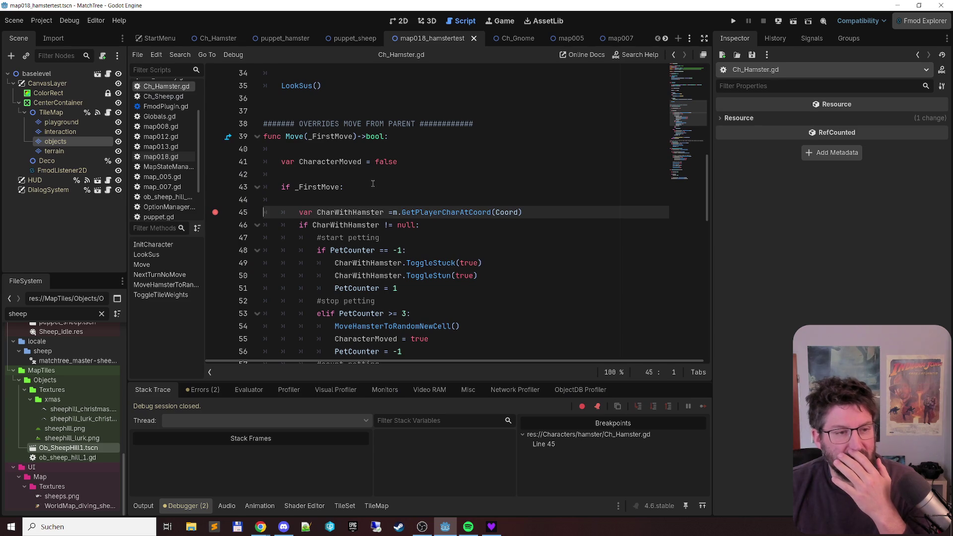
Step: Change line 43 of Ch_Hamster.gd to 'if true: #_FirstMove:'
double_click(314, 187)
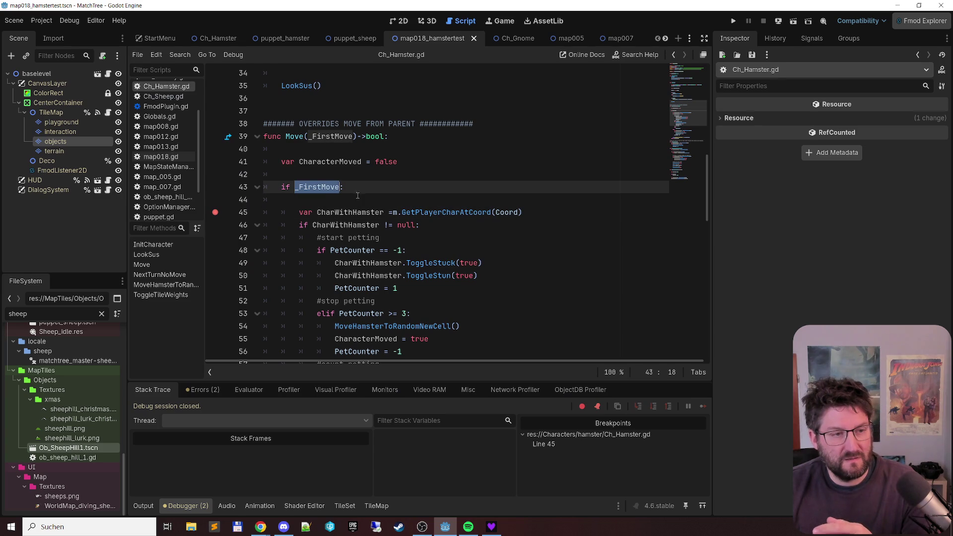
click(293, 187)
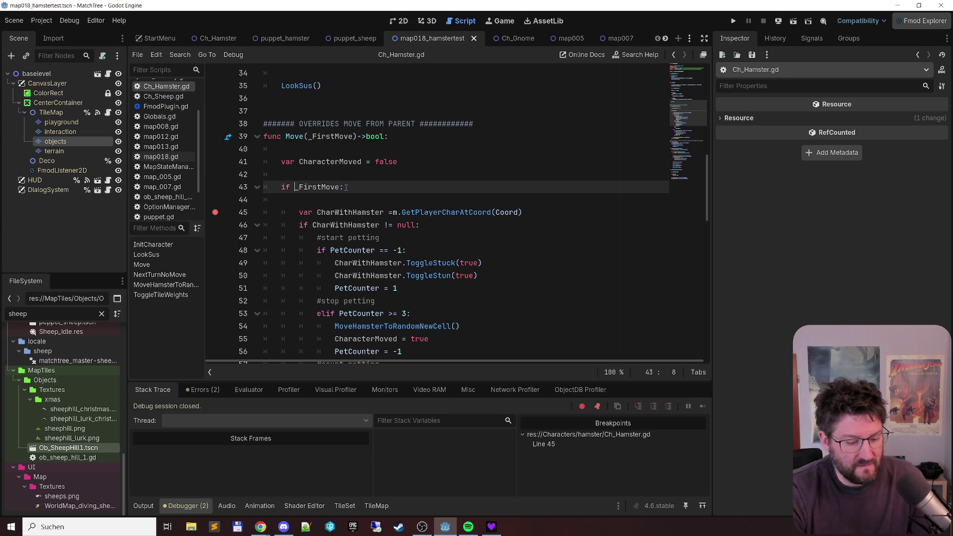
text(true: #)
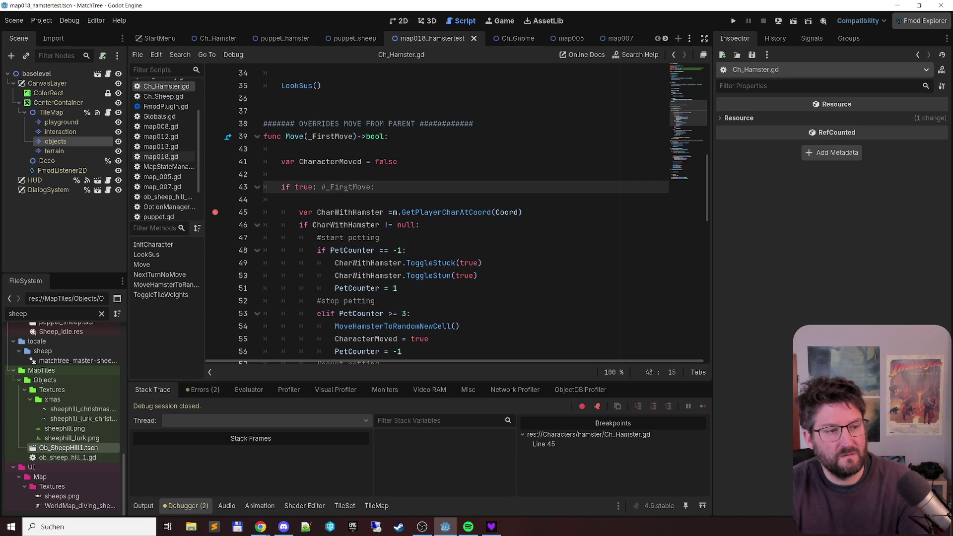
Step: Remove the line-45 breakpoint and run the scene again with F6
click(466, 212)
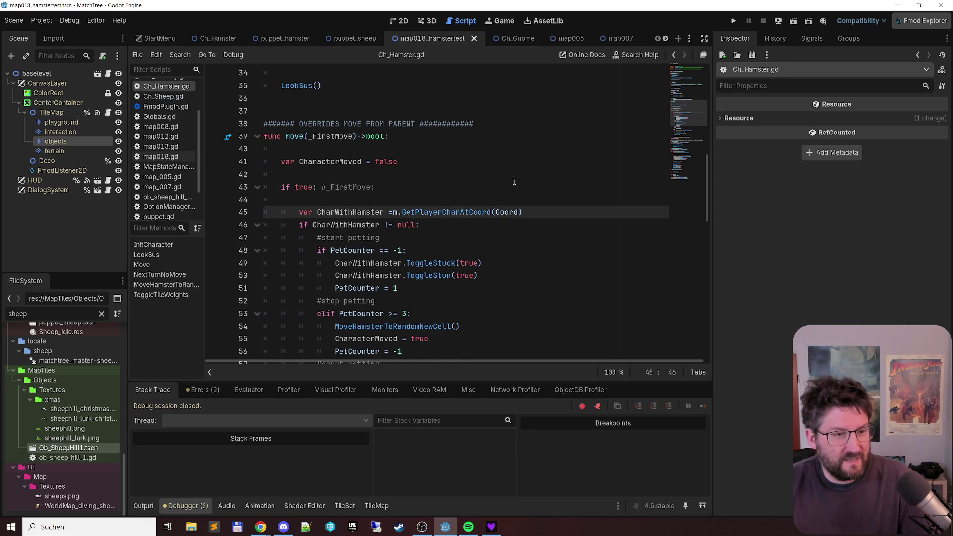
scroll(503, 172, down, 3)
click(476, 270)
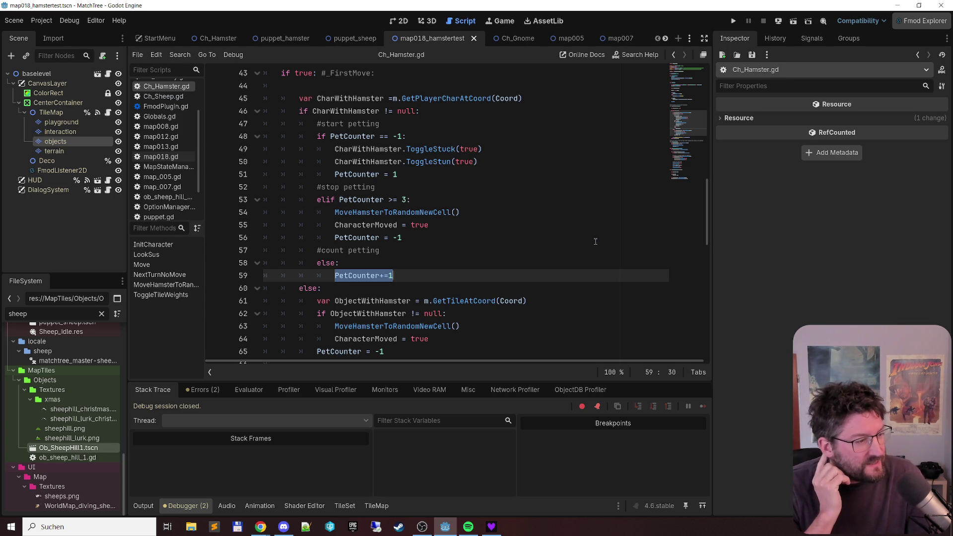
key(F6)
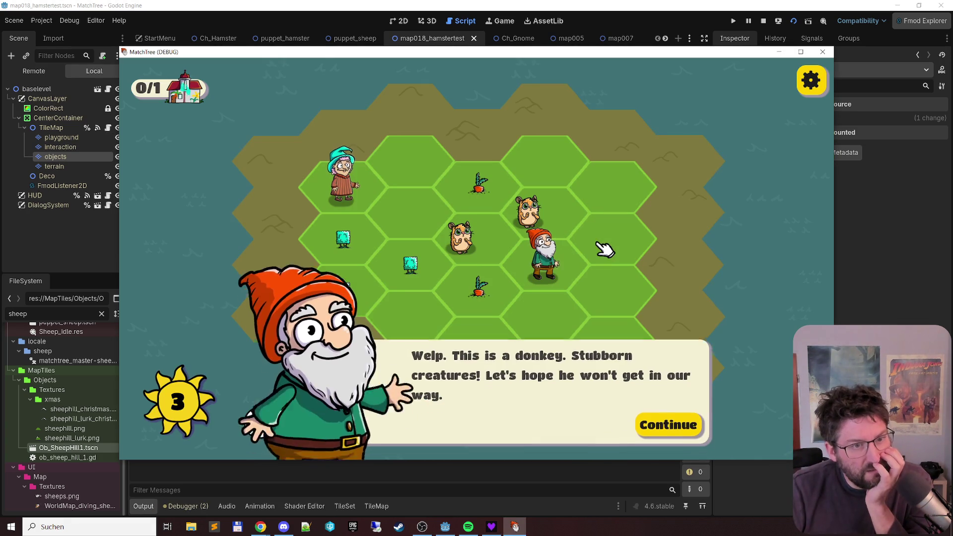
Step: Dismiss the donkey dialog and take several turns, merging bushes into double bushes
click(692, 430)
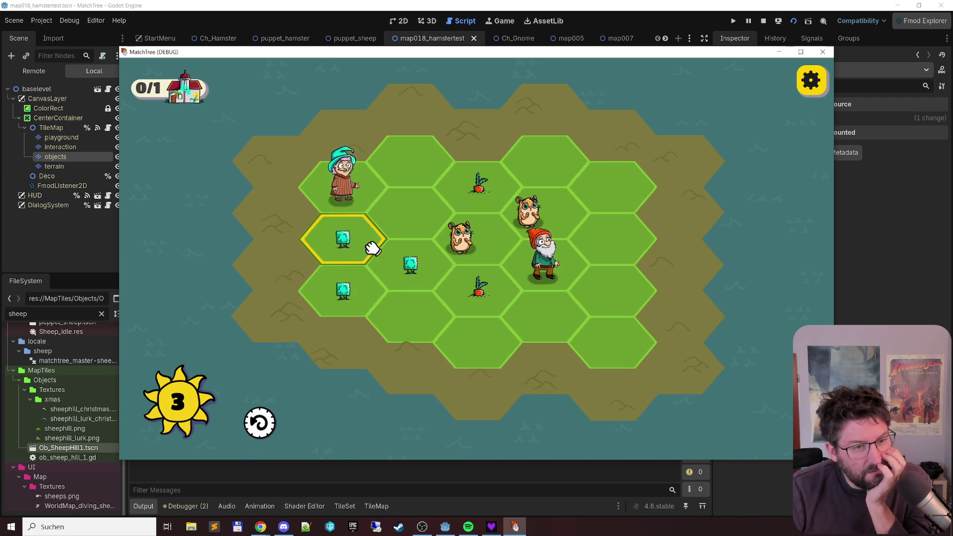
click(348, 296)
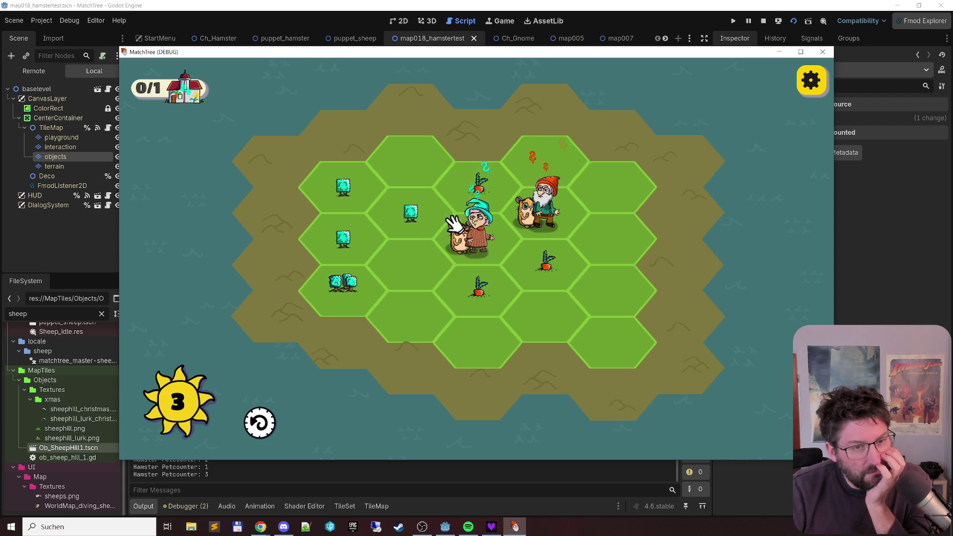
click(391, 204)
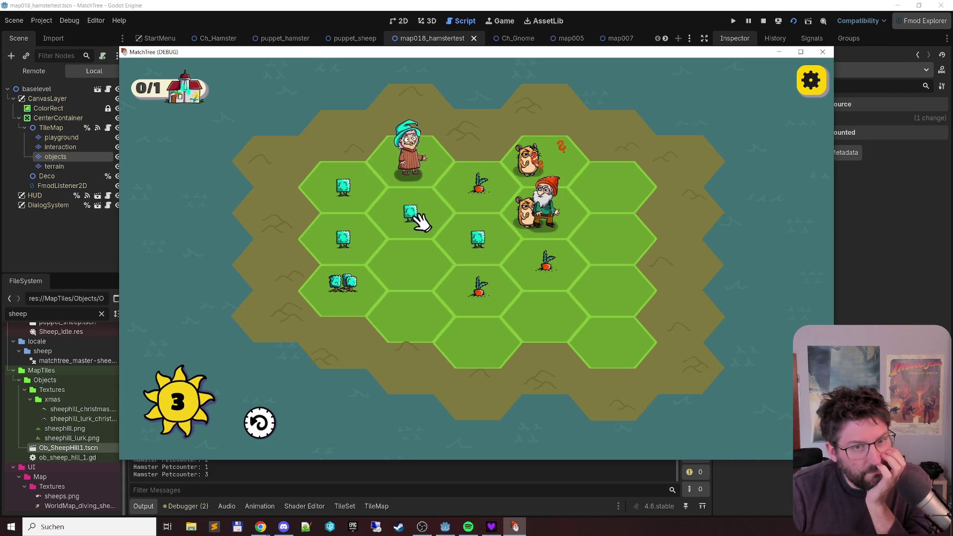
click(332, 232)
click(345, 268)
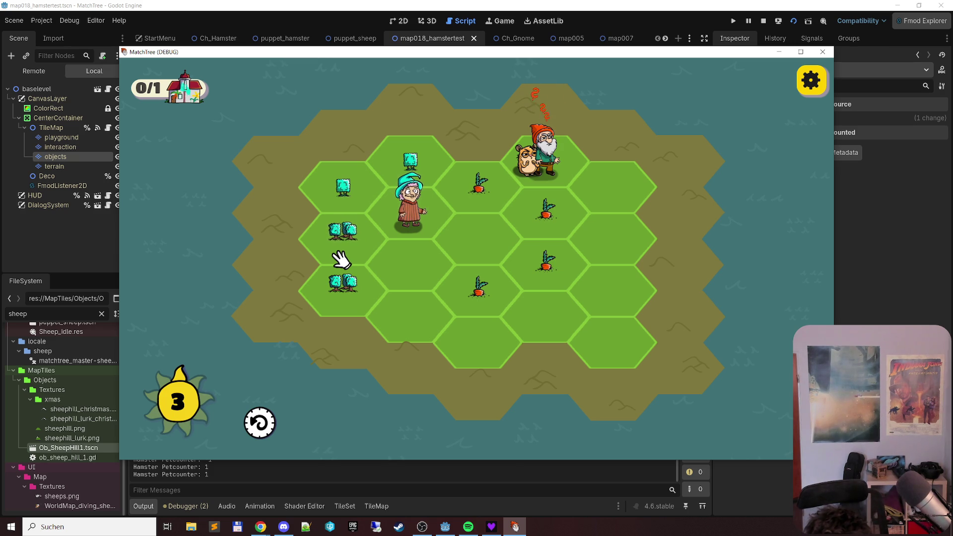
click(611, 186)
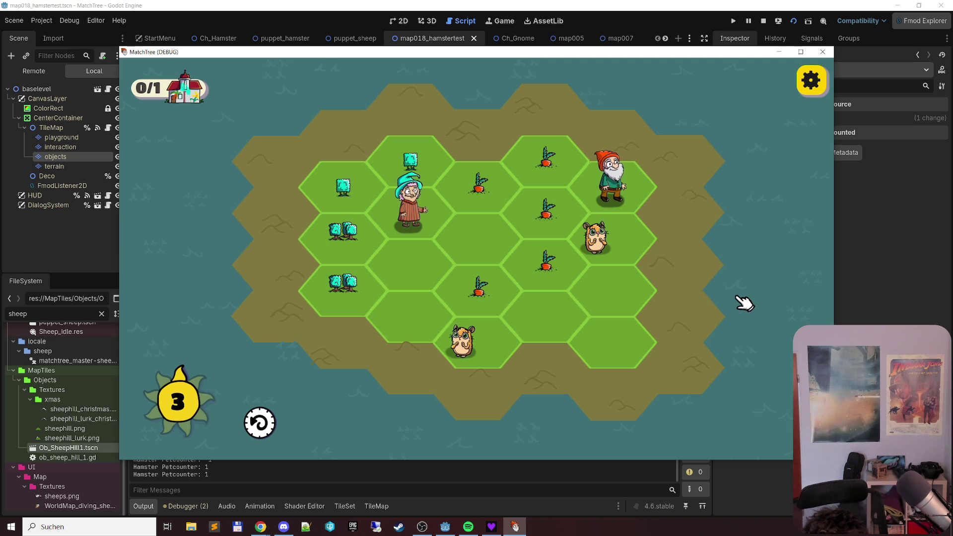
Step: Drag chains merging bushes into a big bush and carrots into one big carrot, then close the game
mouse_move(481, 296)
mouse_down()
mouse_move(506, 296)
mouse_move(560, 156)
mouse_up()
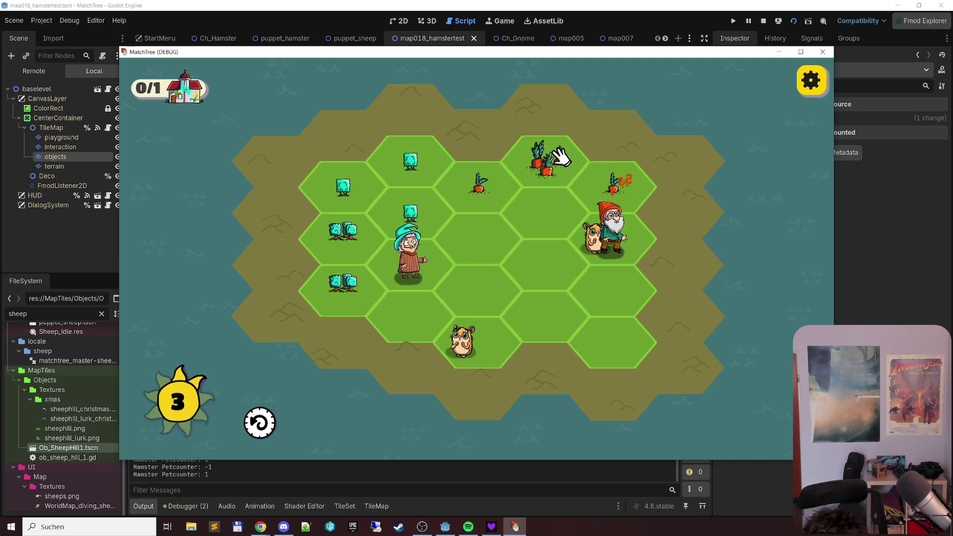
drag(411, 206, 343, 185)
mouse_move(328, 226)
mouse_down()
mouse_move(346, 279)
mouse_move(330, 174)
mouse_up()
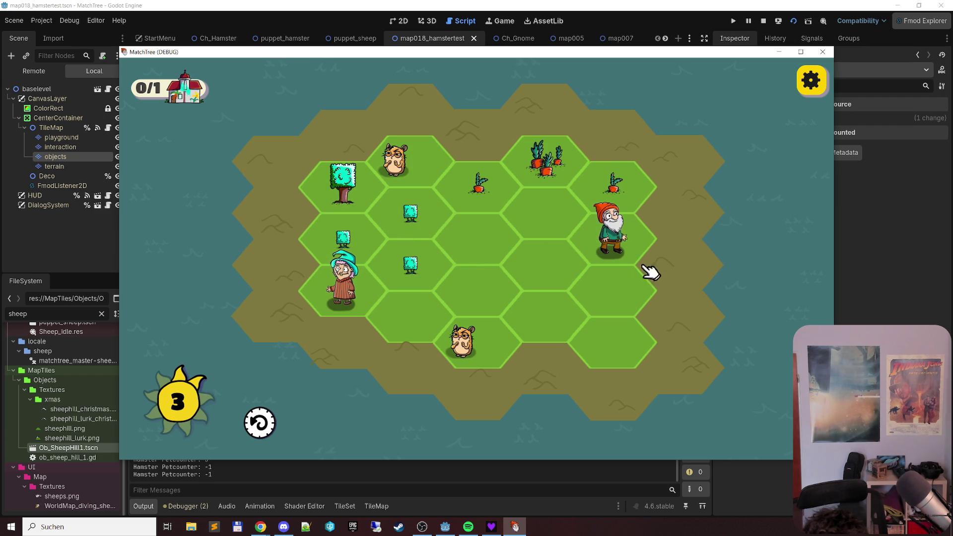
drag(428, 211, 393, 255)
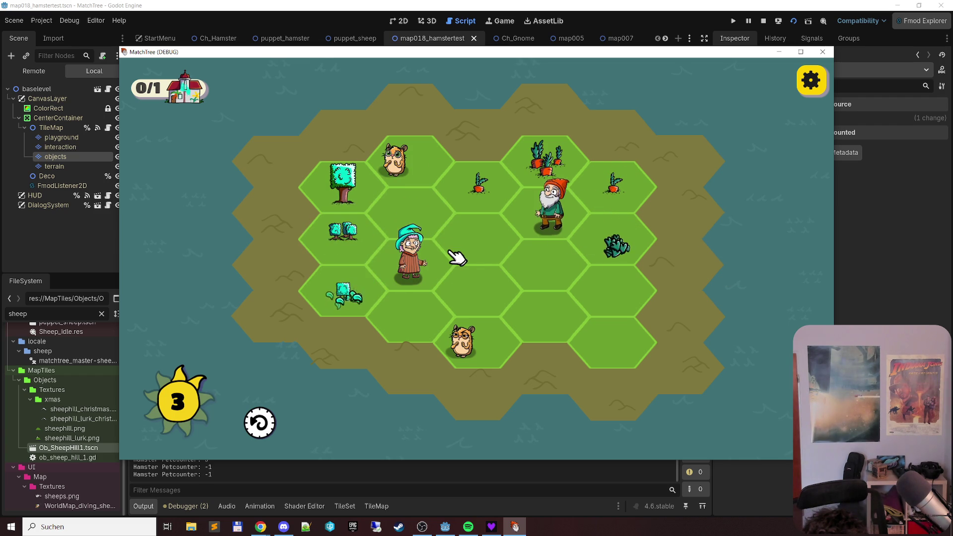
mouse_move(479, 185)
mouse_down()
mouse_move(546, 211)
mouse_move(612, 183)
mouse_up()
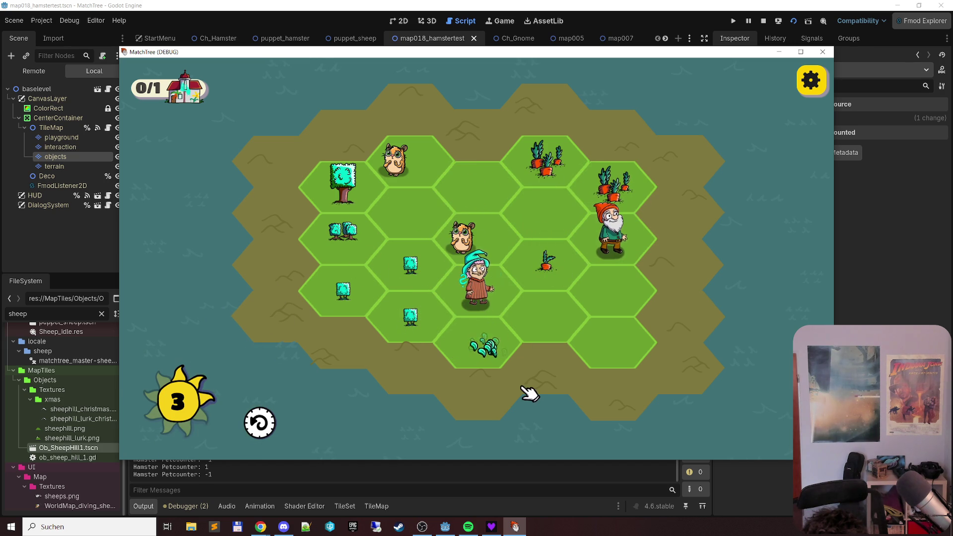
mouse_move(477, 350)
mouse_down()
mouse_move(341, 268)
mouse_move(321, 273)
mouse_up()
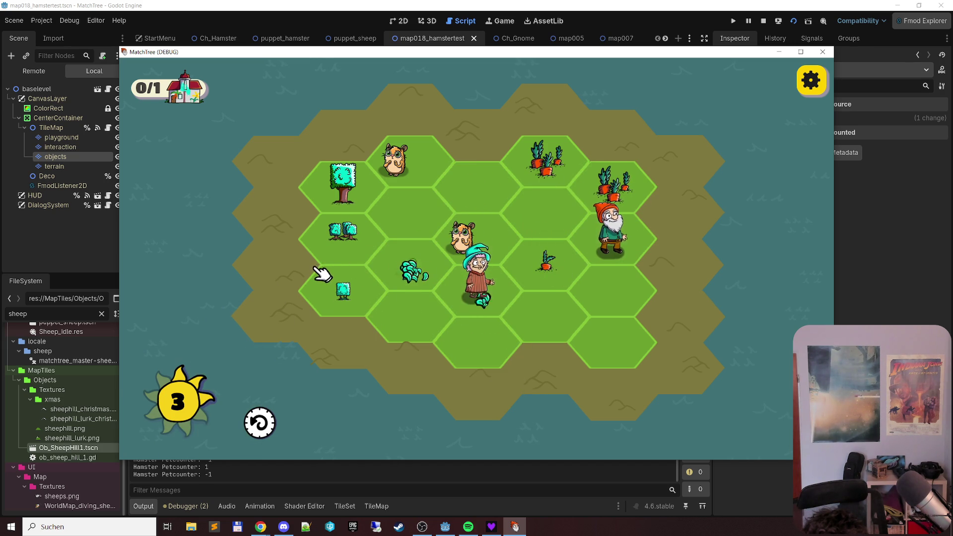
mouse_move(587, 315)
mouse_down()
mouse_move(571, 264)
mouse_move(636, 260)
mouse_up()
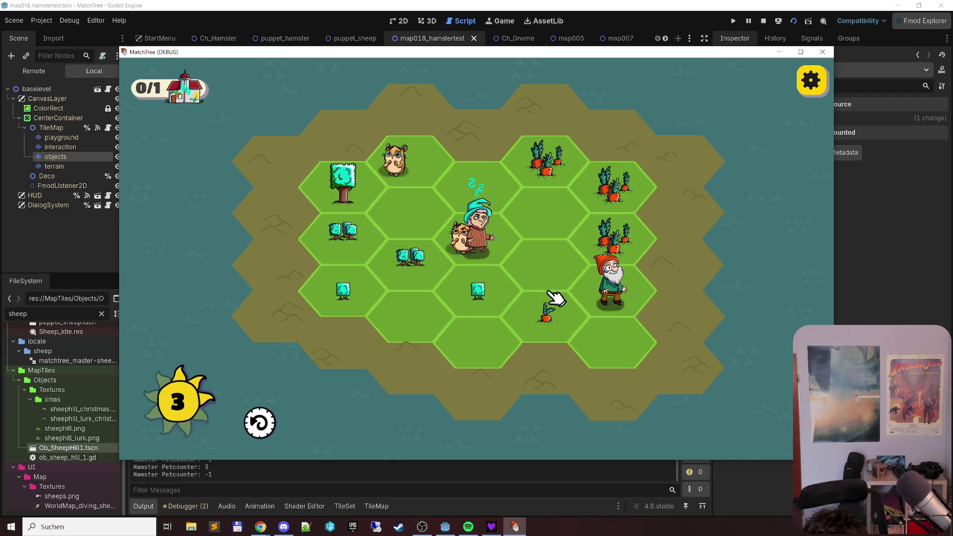
drag(615, 238, 558, 163)
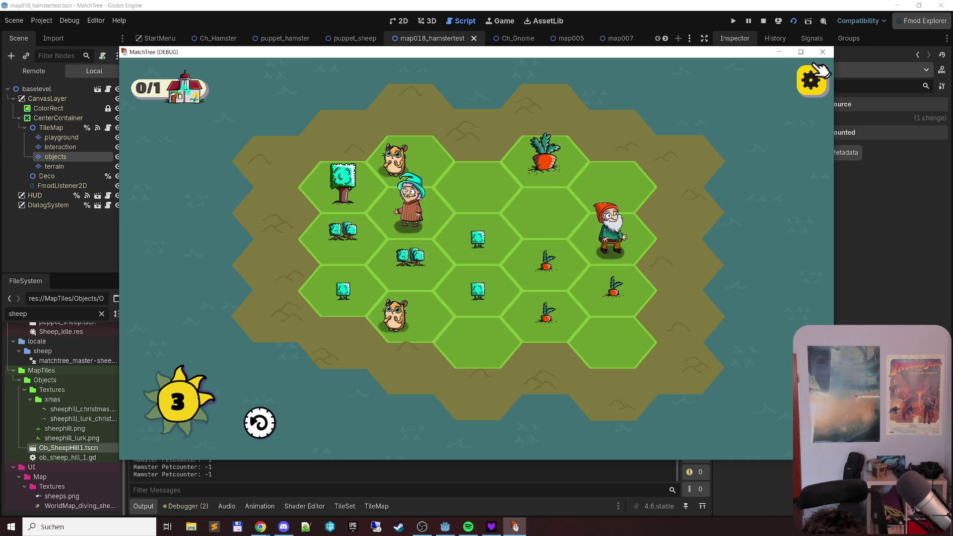
click(823, 52)
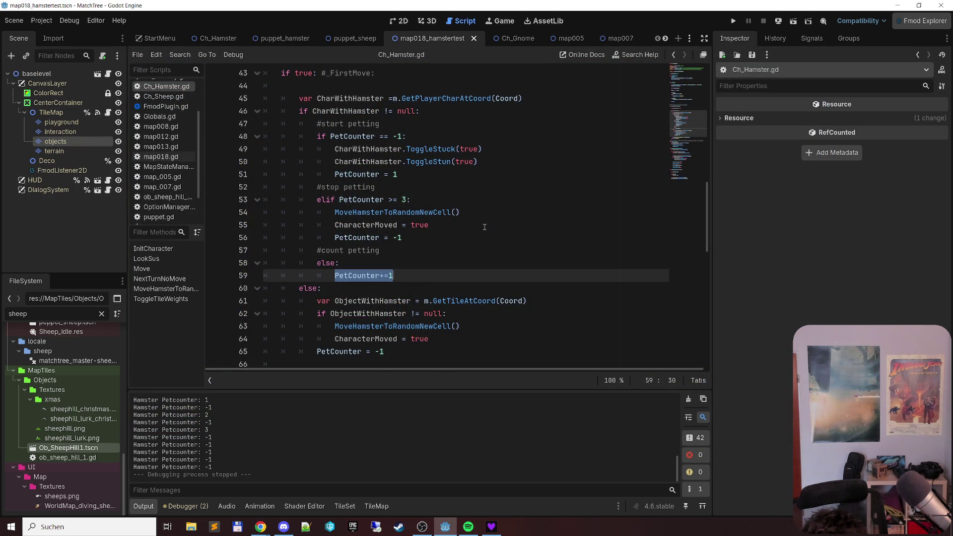
Step: Ctrl+click from the MoveHamsterToRandomNewCell call through to GetAllFreeCells in TileMap.gd
scroll(499, 254, up, 1)
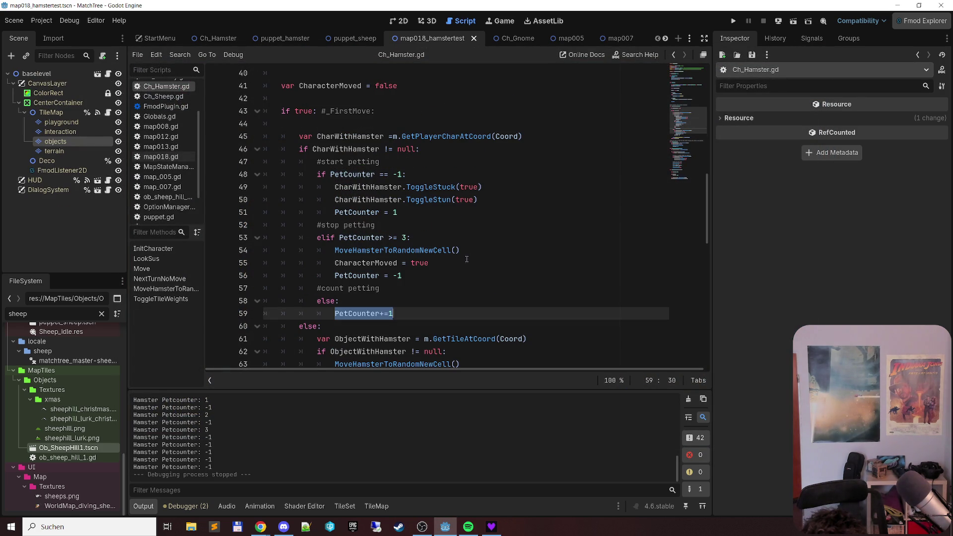
click(425, 251)
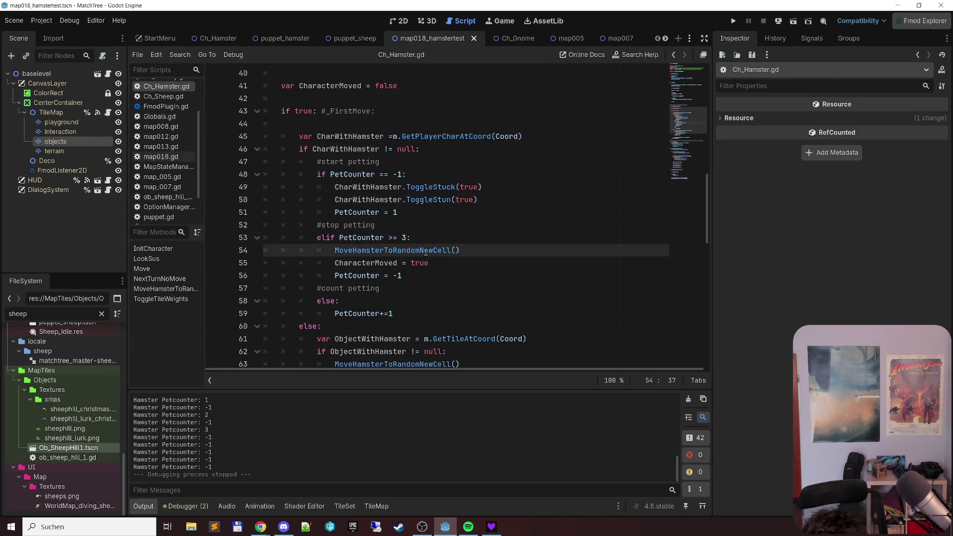
key(ctrl)
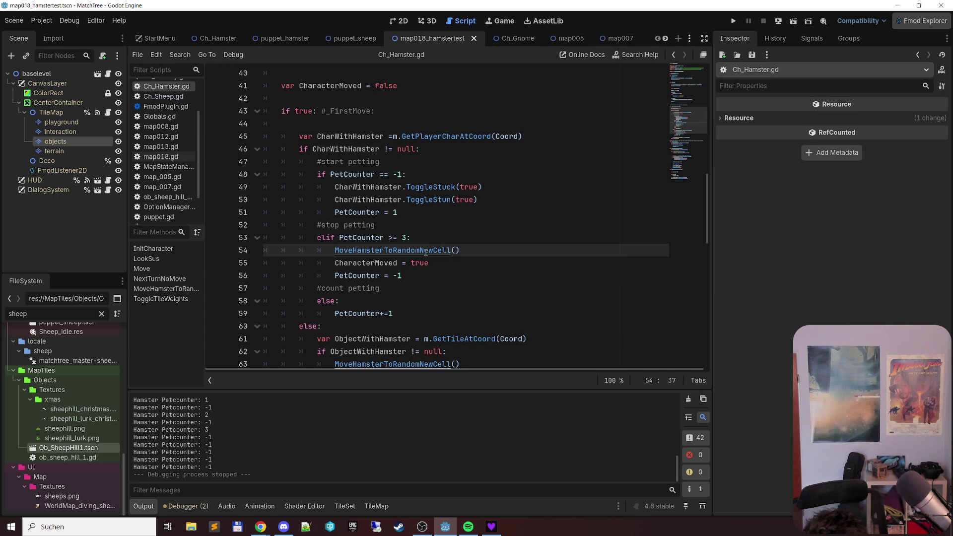
ctrl+click(425, 251)
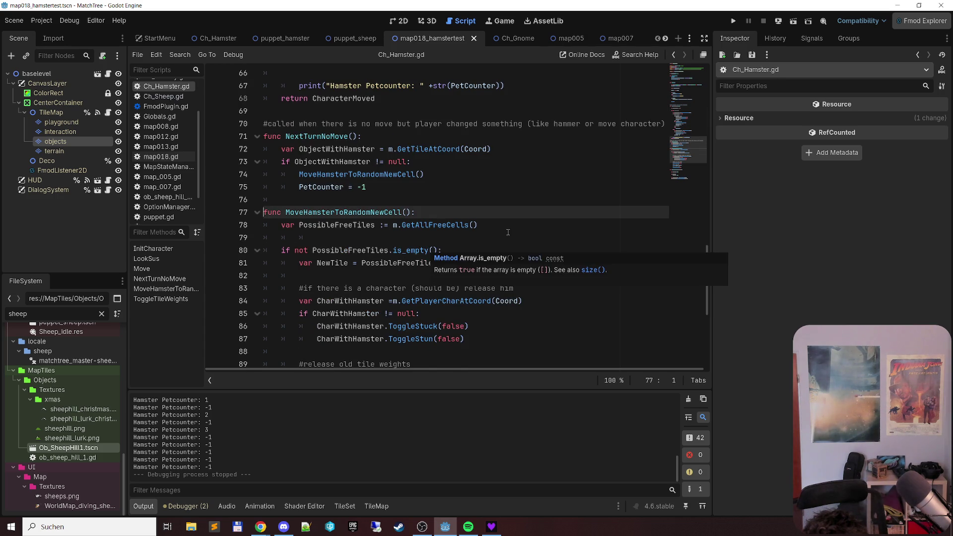
click(447, 225)
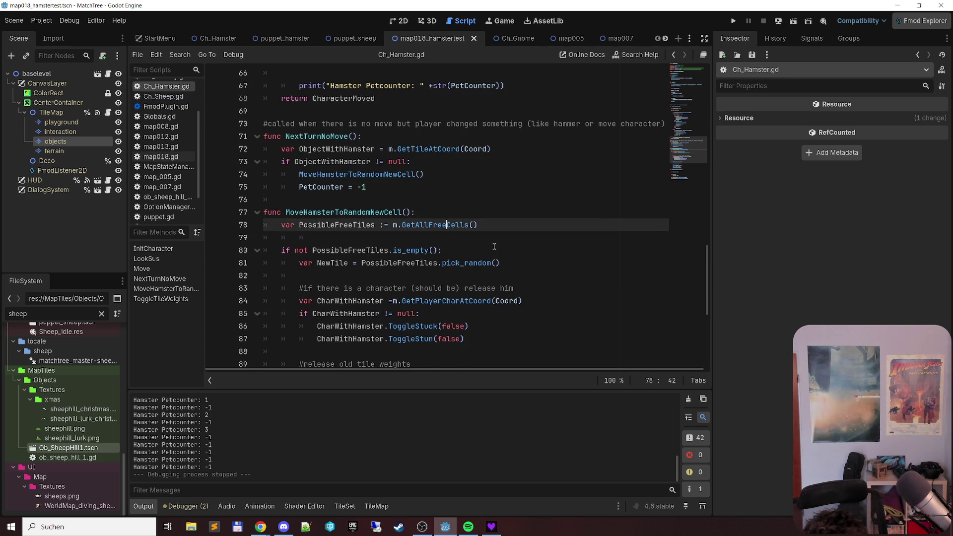
ctrl+click(451, 226)
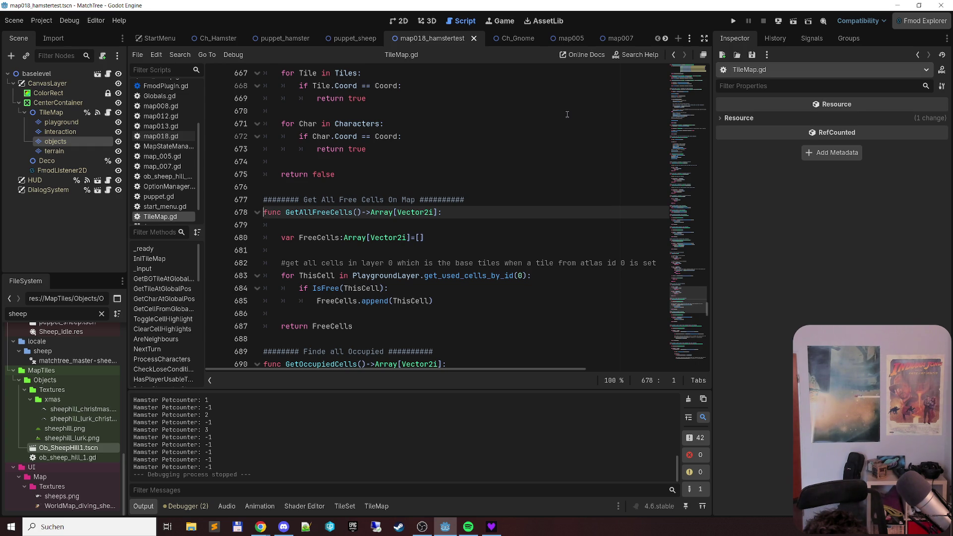
Step: Open Ch_Donkey.gd and jump to the GetFreeNeighbourCells definition in TileMap.gd
scroll(164, 169, up, 3)
scroll(164, 174, up, 1)
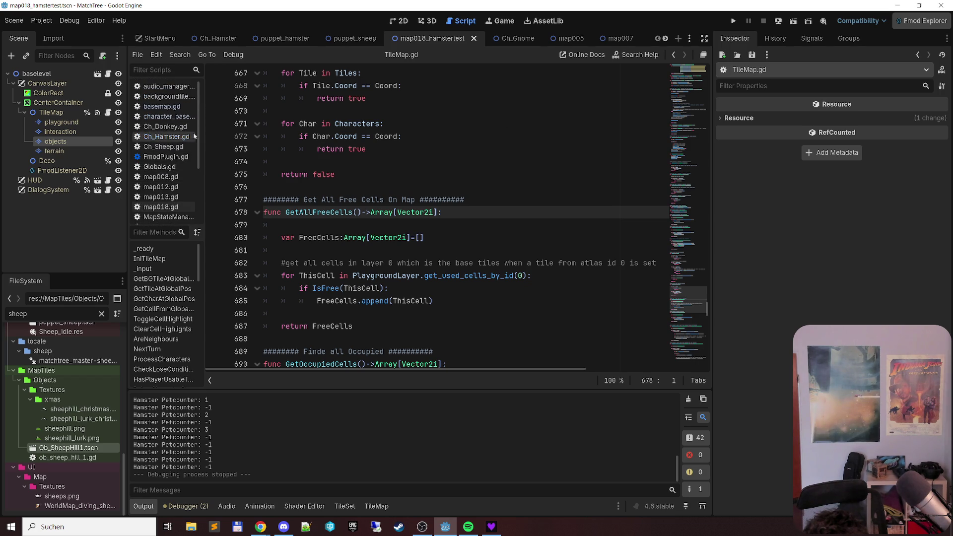
click(169, 128)
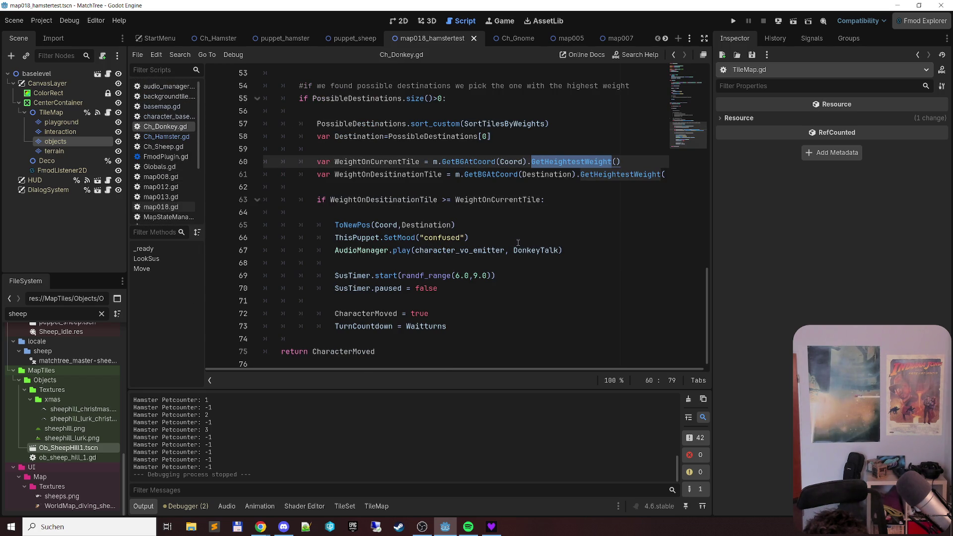
scroll(514, 243, up, 1)
scroll(498, 240, up, 1)
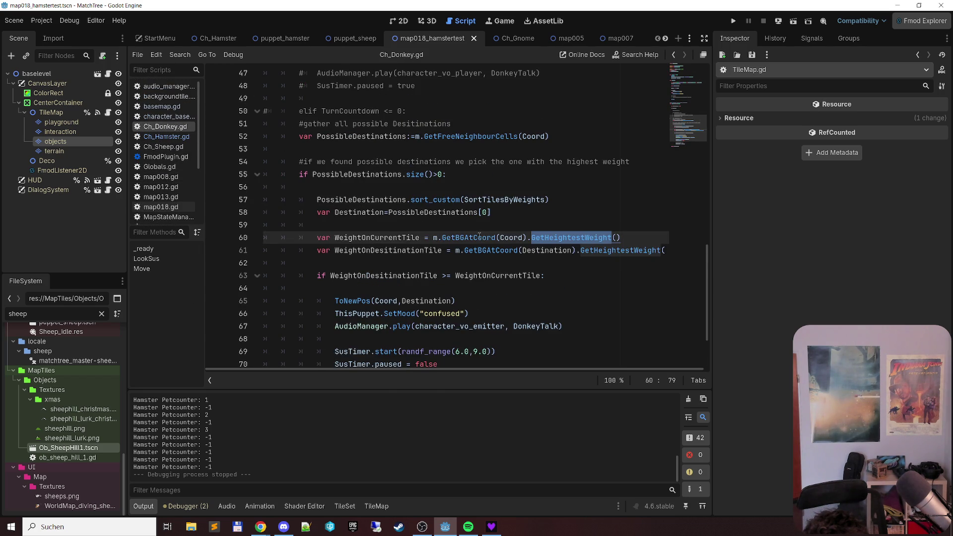
scroll(480, 237, up, 1)
click(473, 174)
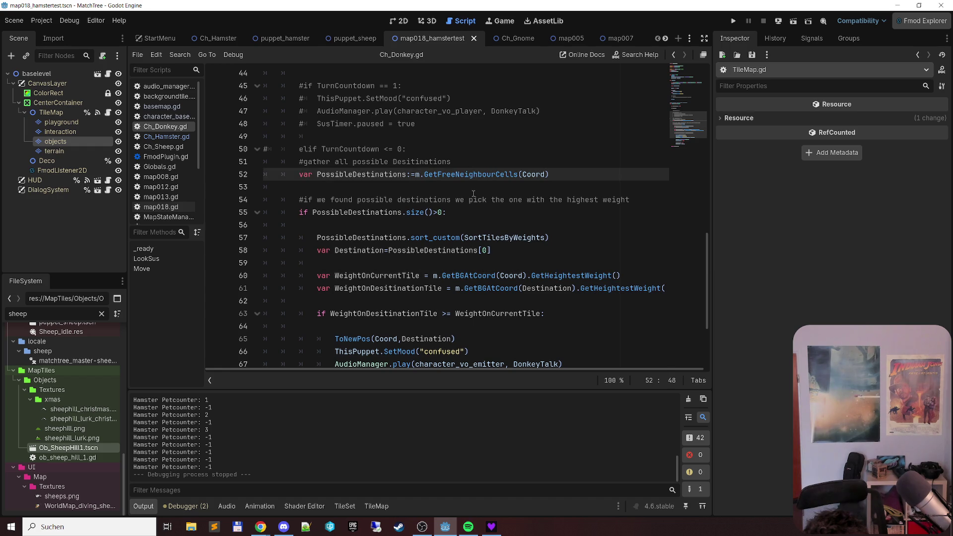
ctrl+click(479, 174)
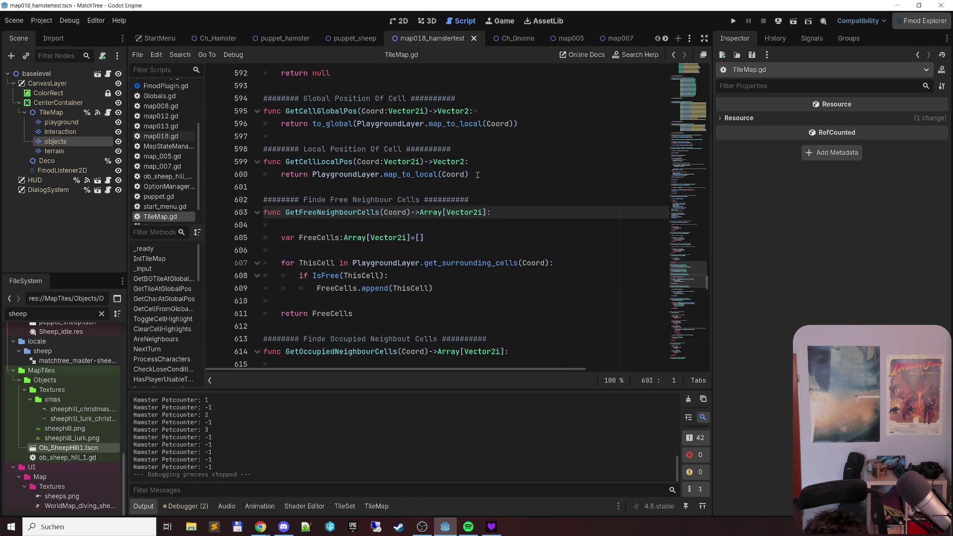
Step: Jump to TileMap.gd's IsFree function, read through it, then reopen Ch_Hamster.gd
mouse_move(455, 167)
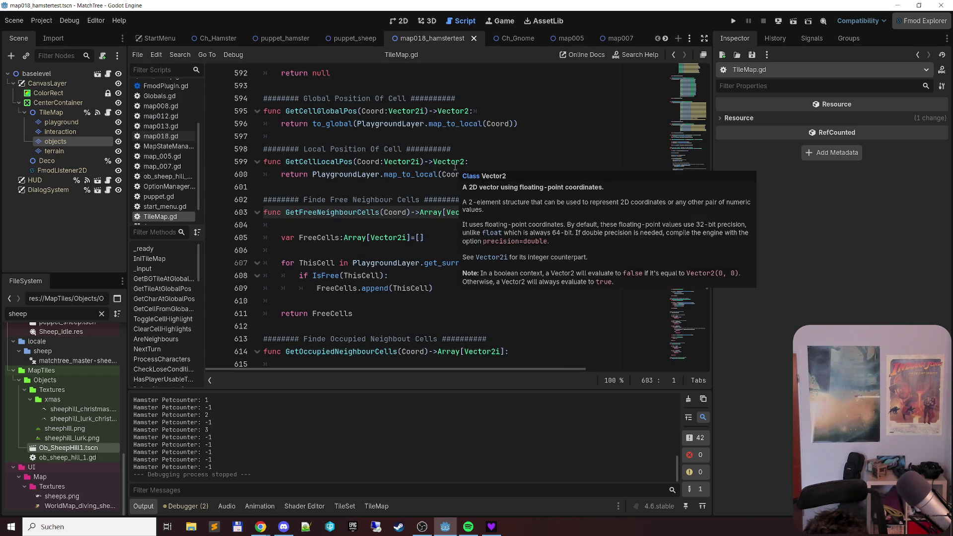
ctrl+click(325, 277)
scroll(247, 289, down, 4)
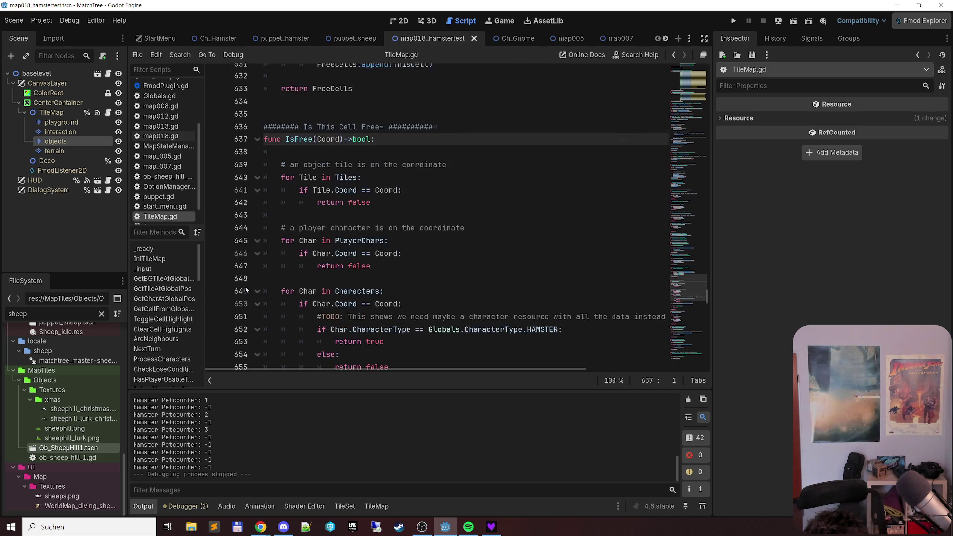
scroll(245, 282, down, 3)
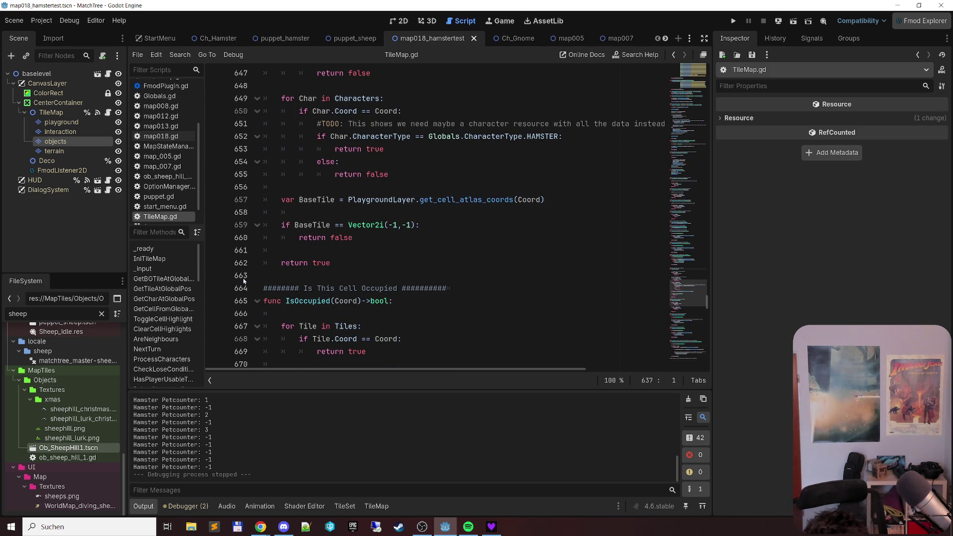
scroll(244, 281, down, 2)
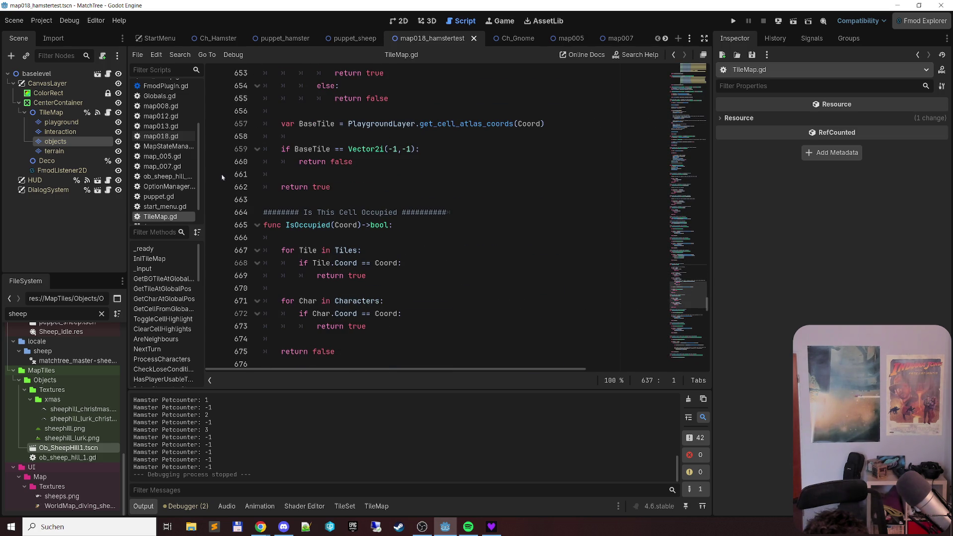
scroll(192, 179, up, 3)
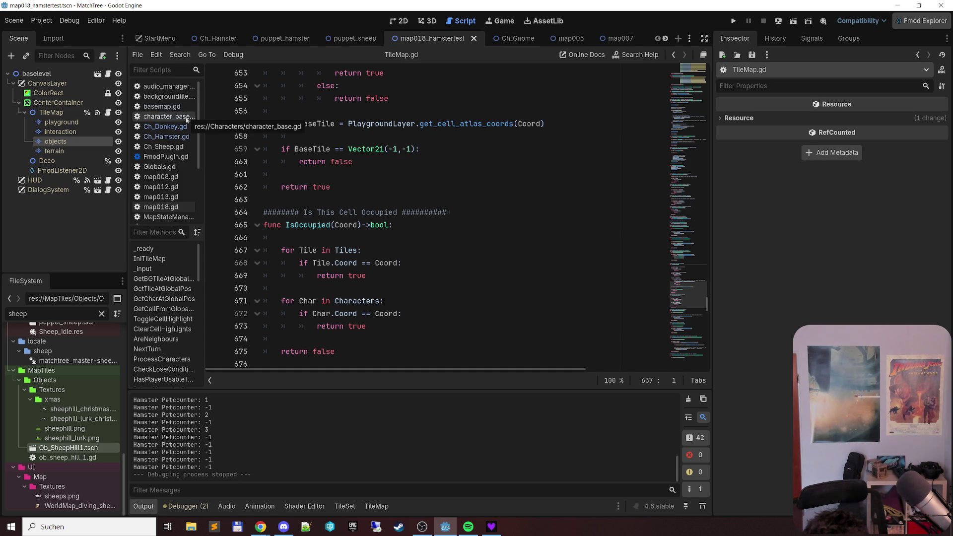
click(185, 136)
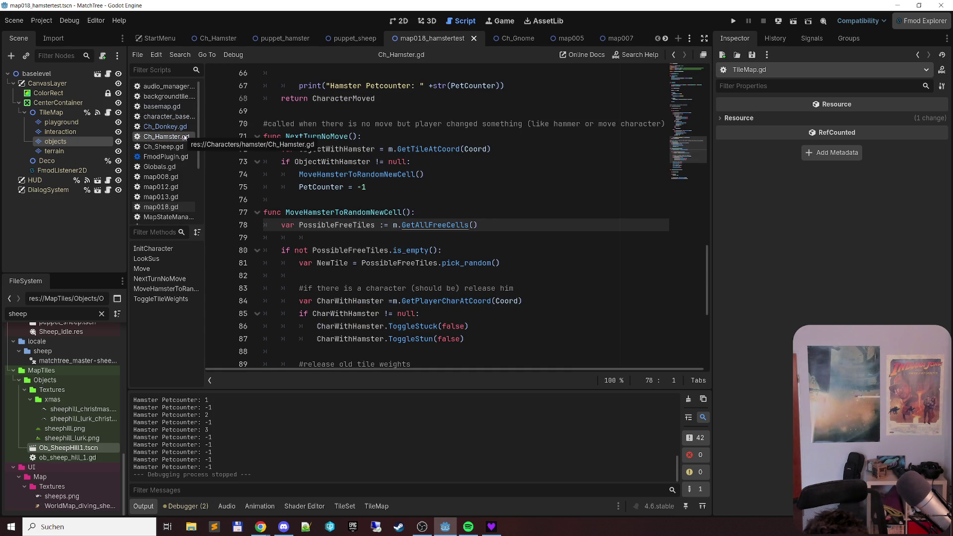
Step: Ctrl+click GetAllFreeCells on line 78 to reopen its definition in TileMap.gd
ctrl+click(438, 224)
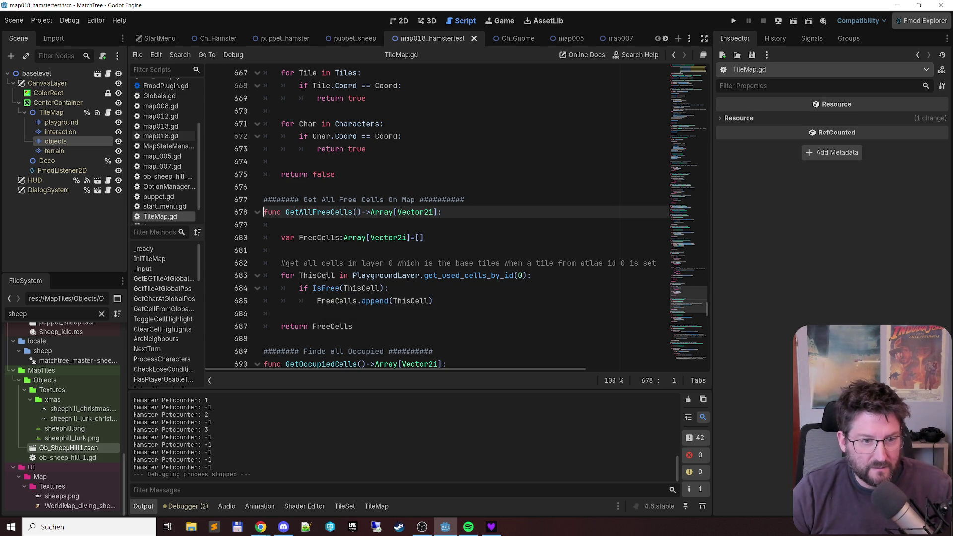
Step: Jump from line 684 to IsFree at line 637 and scroll through its tile and HAMSTER checks
ctrl+click(320, 290)
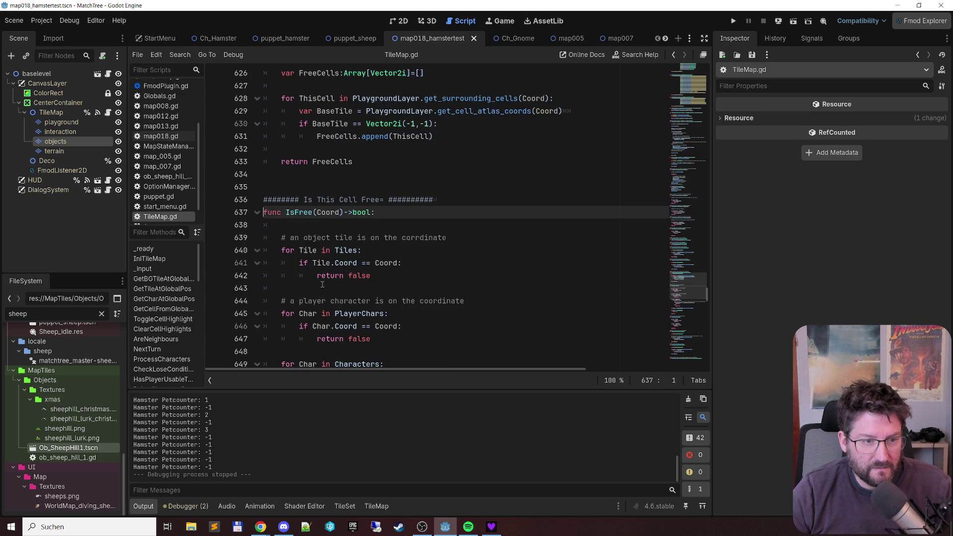
scroll(481, 213, down, 2)
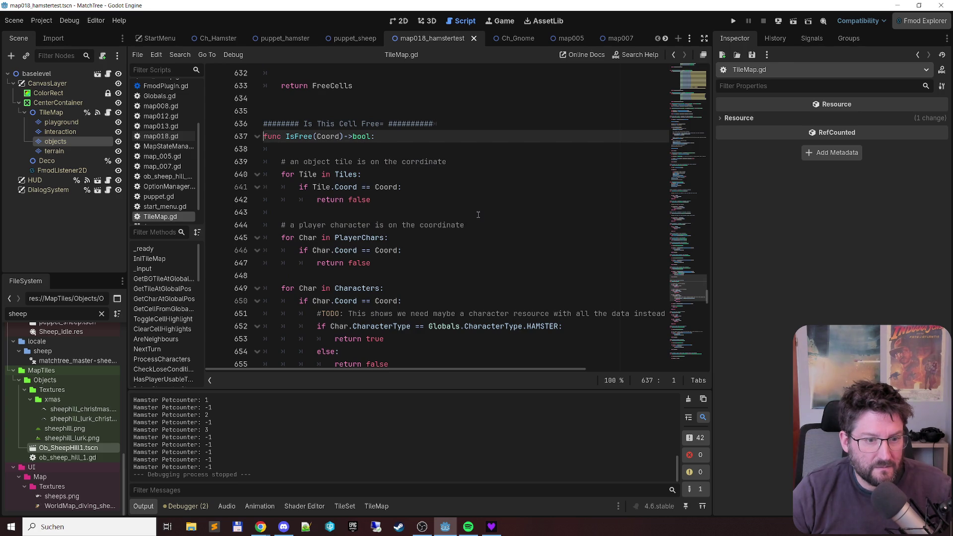
scroll(478, 214, down, 2)
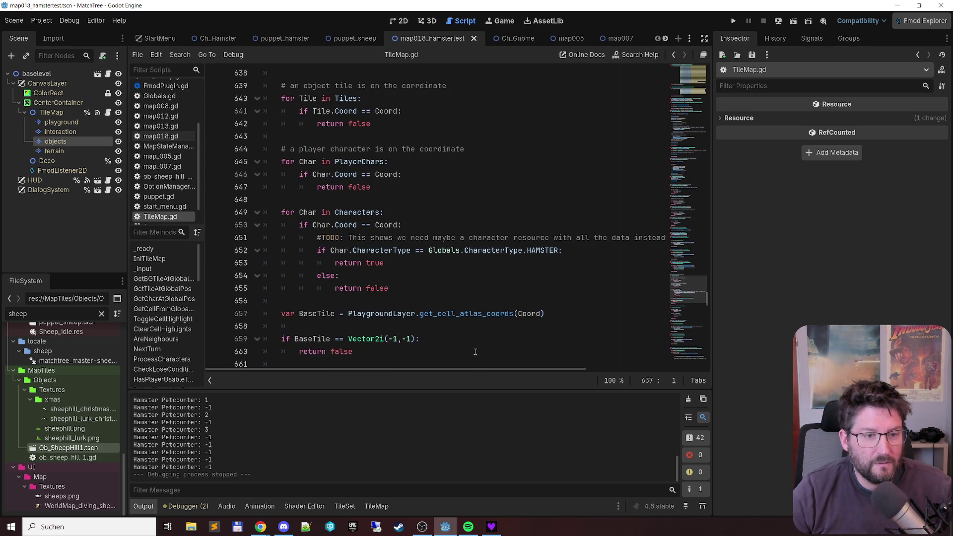
drag(474, 373, 504, 370)
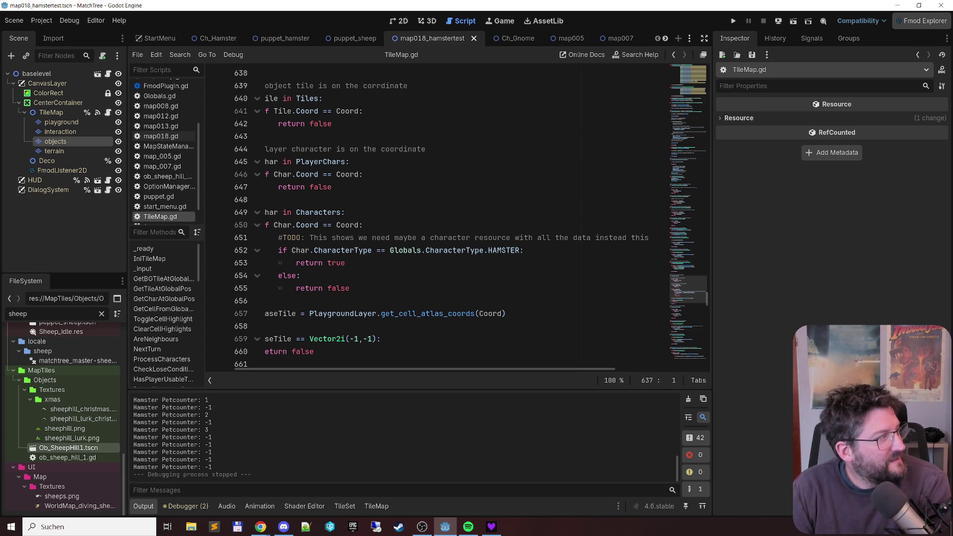
Step: Switch from Godot Engine to the web browser window
key(alt+Tab)
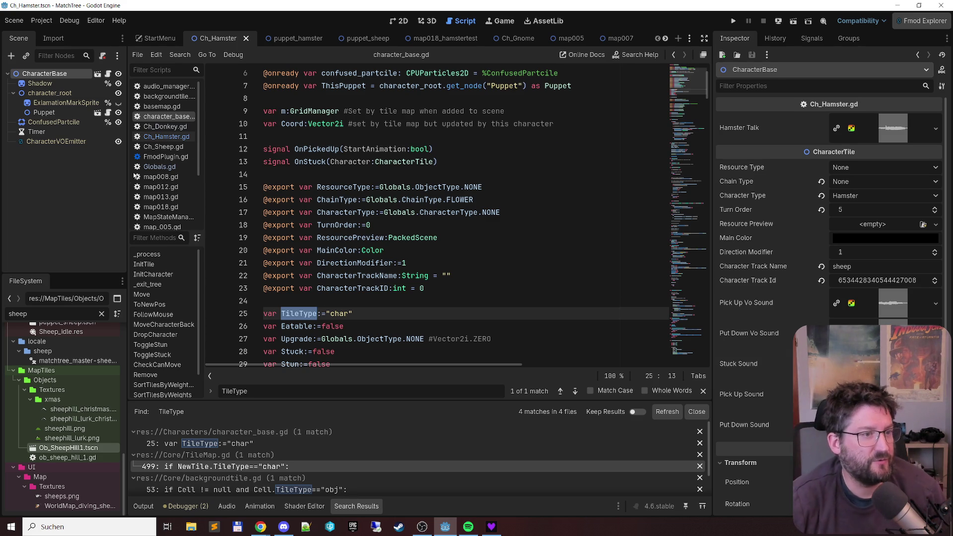
Step: Open TileMap.gd at func IsFree and search the whole project for IsFree
scroll(173, 220, down, 5)
click(160, 214)
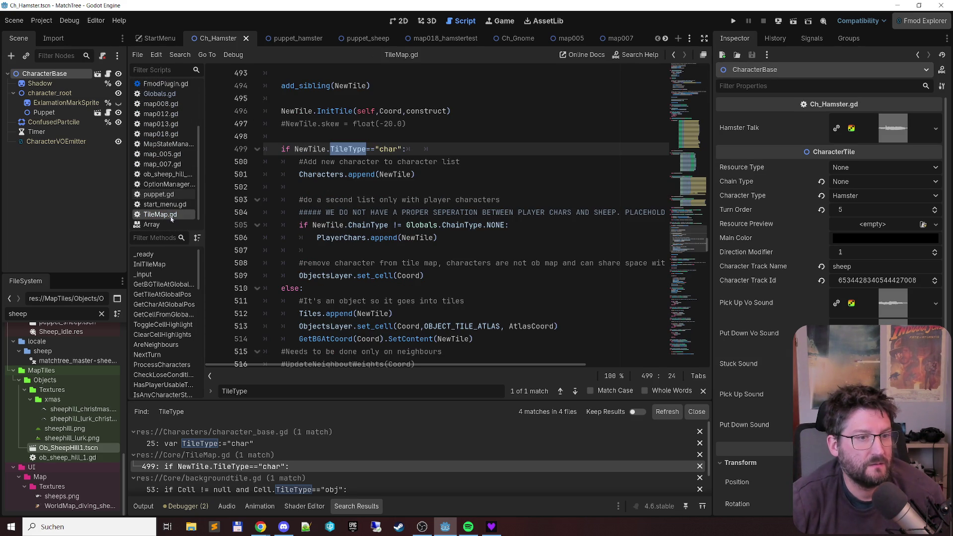
scroll(413, 184, up, 2)
scroll(407, 187, down, 1)
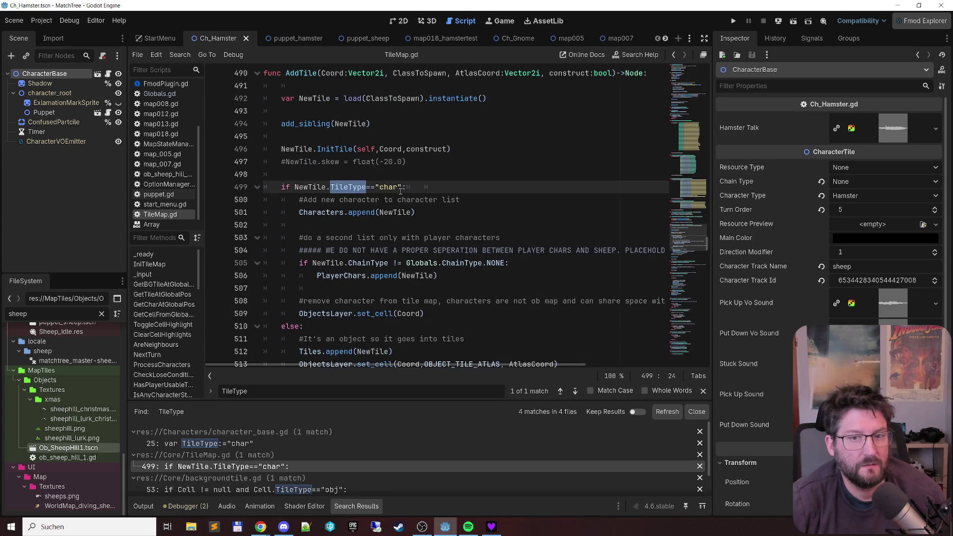
scroll(382, 194, down, 16)
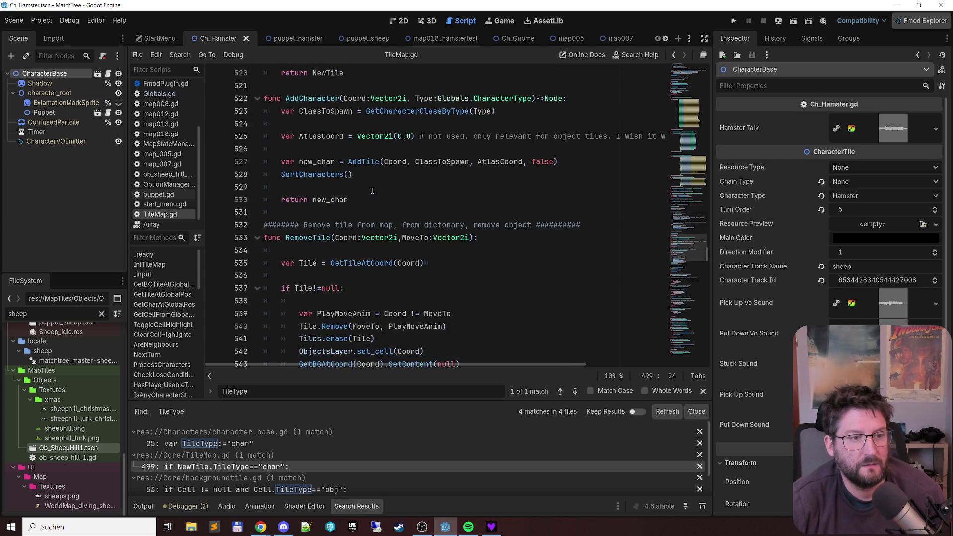
scroll(366, 186, down, 19)
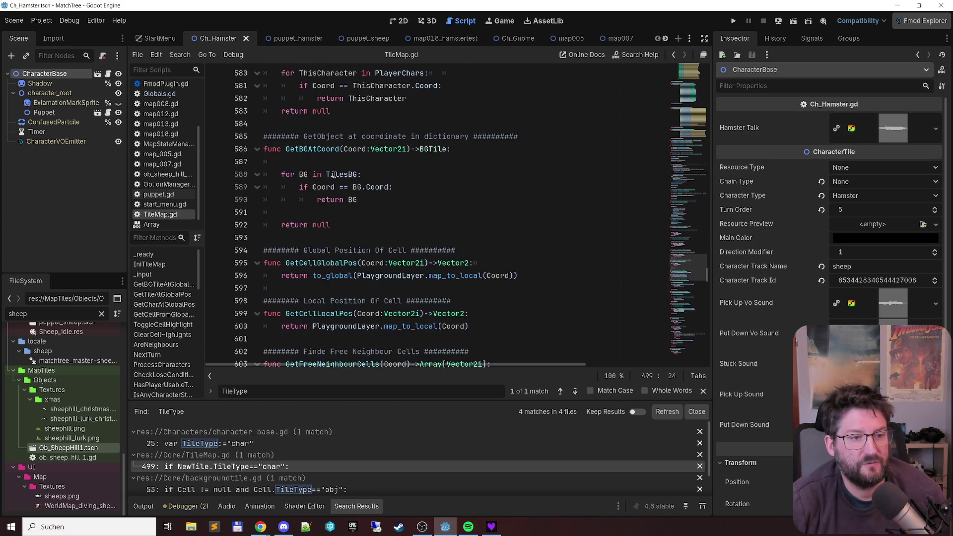
scroll(329, 175, down, 13)
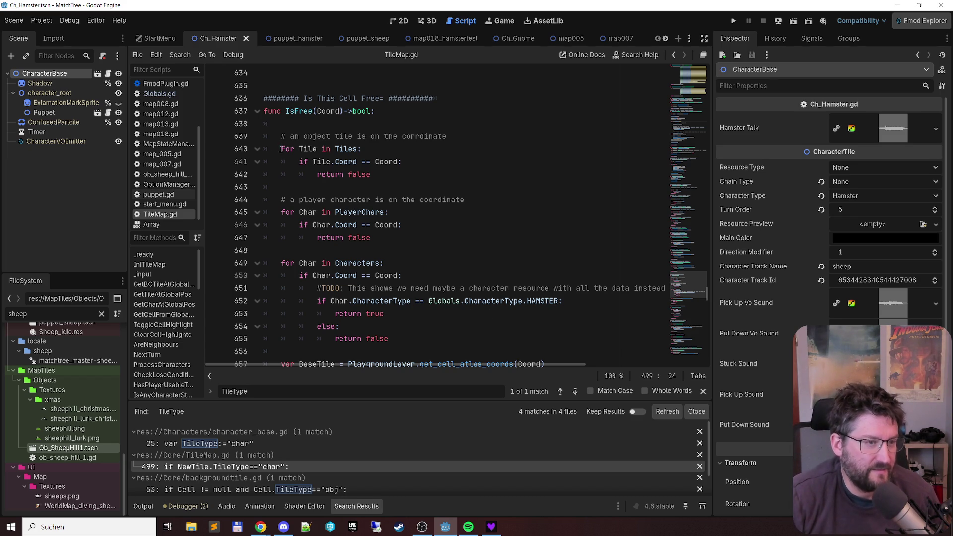
double_click(302, 110)
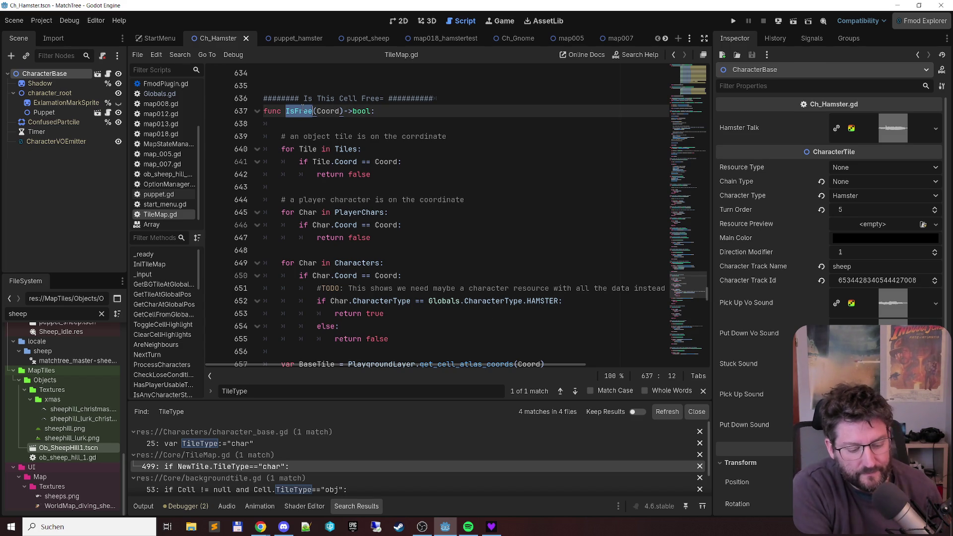
key(ctrl+shift+f)
click(475, 313)
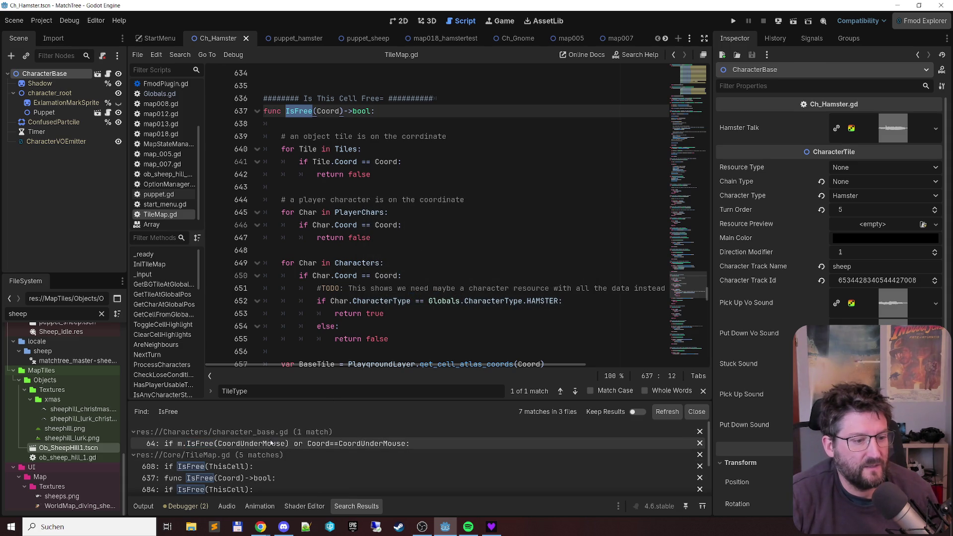
click(272, 443)
scroll(426, 236, down, 3)
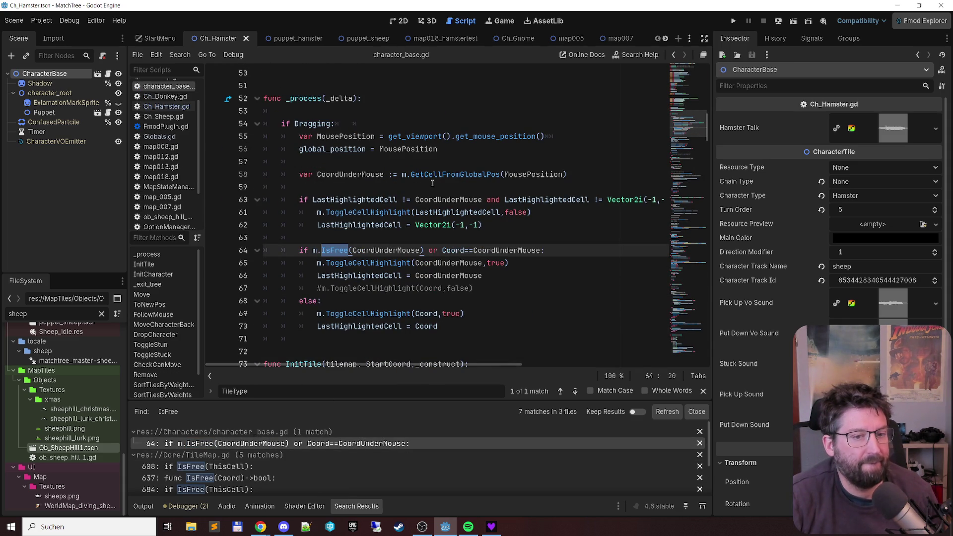
click(214, 466)
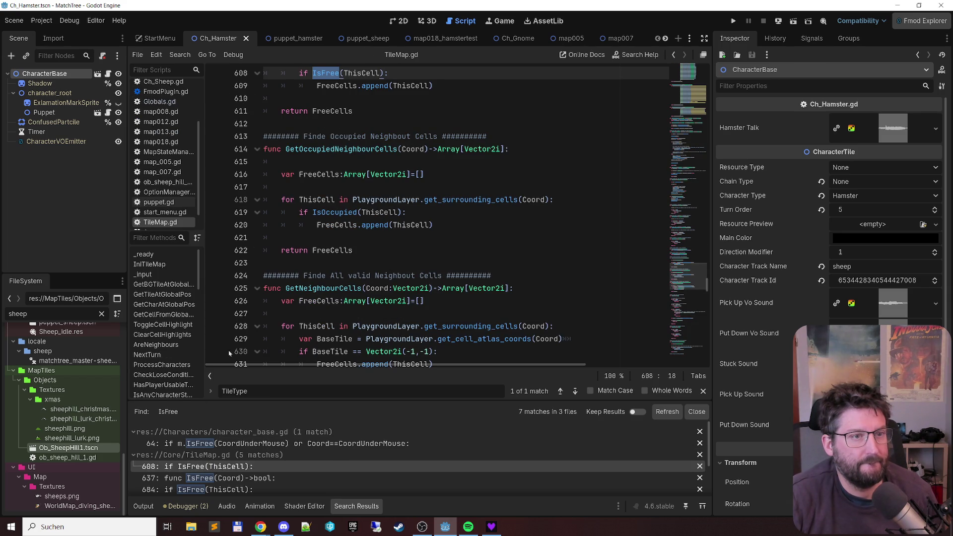
scroll(248, 469, down, 2)
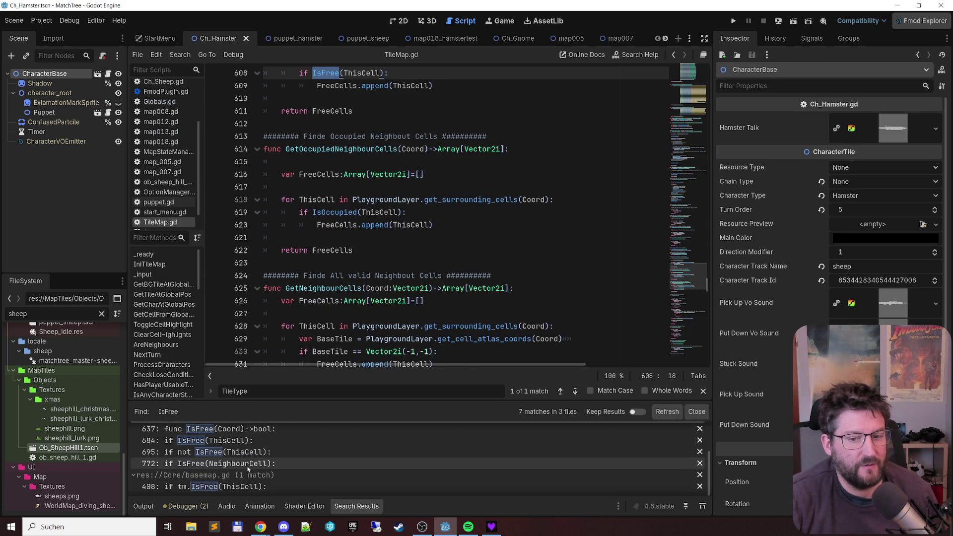
scroll(240, 469, up, 3)
scroll(241, 469, up, 1)
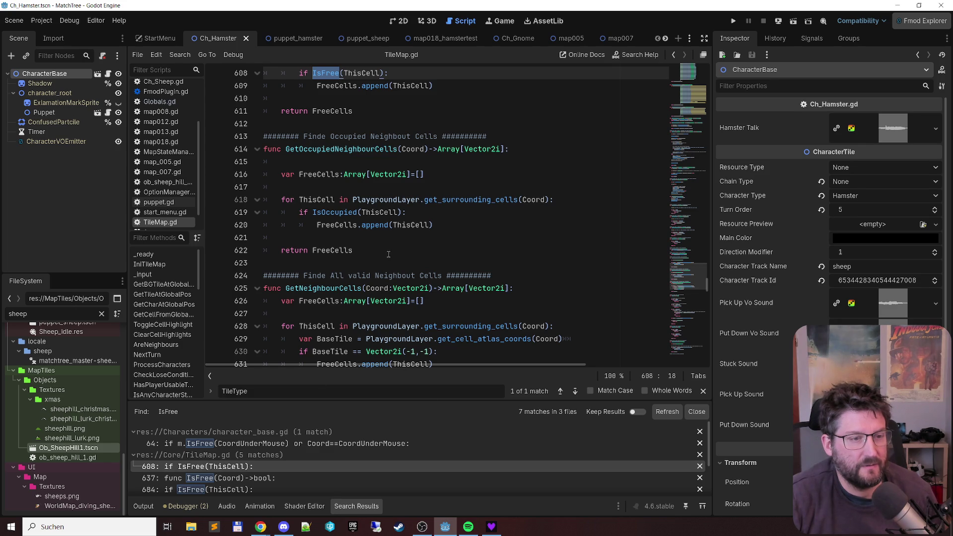
click(287, 478)
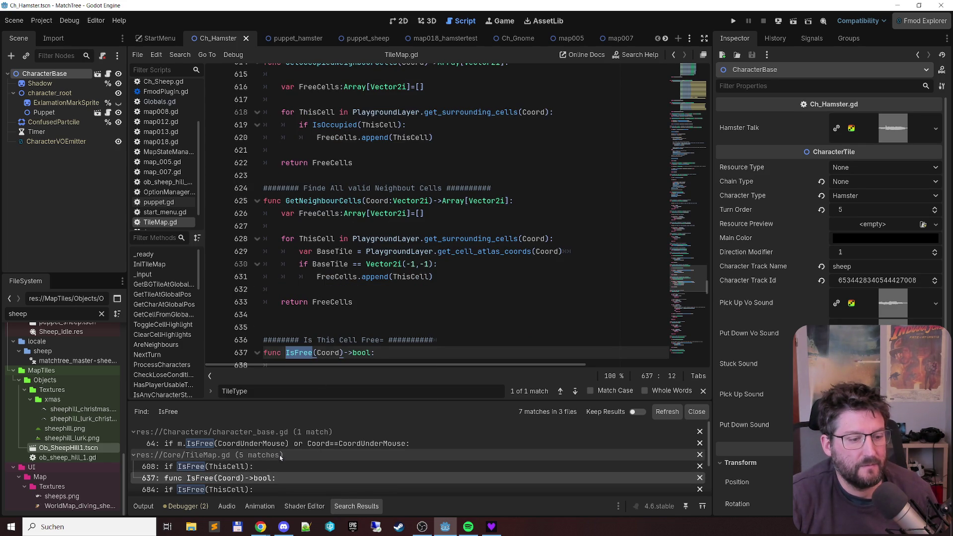
scroll(280, 458, down, 1)
click(273, 458)
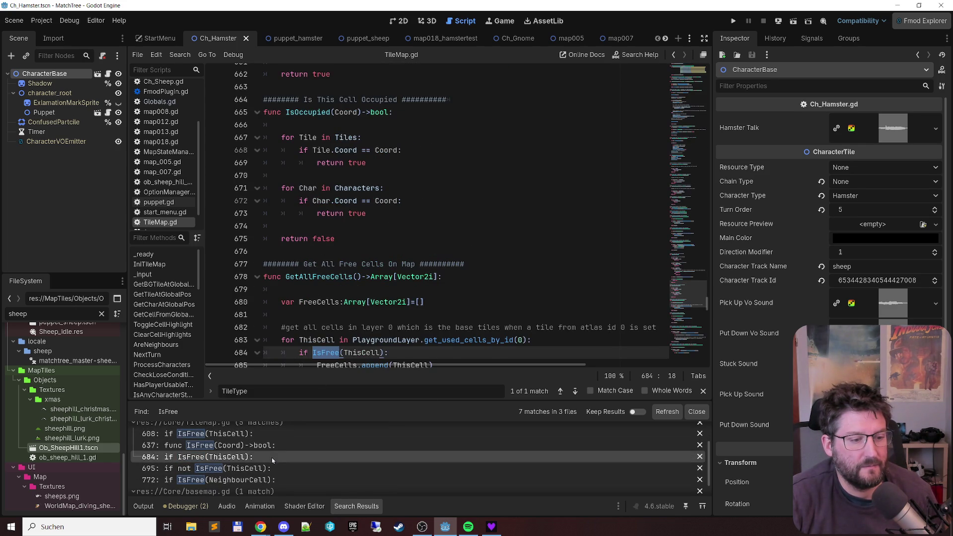
click(272, 469)
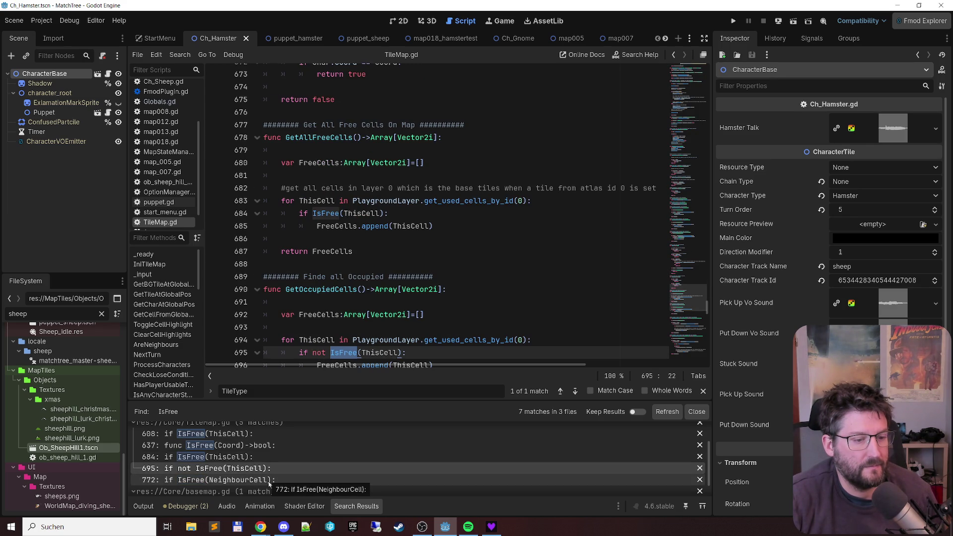
click(270, 481)
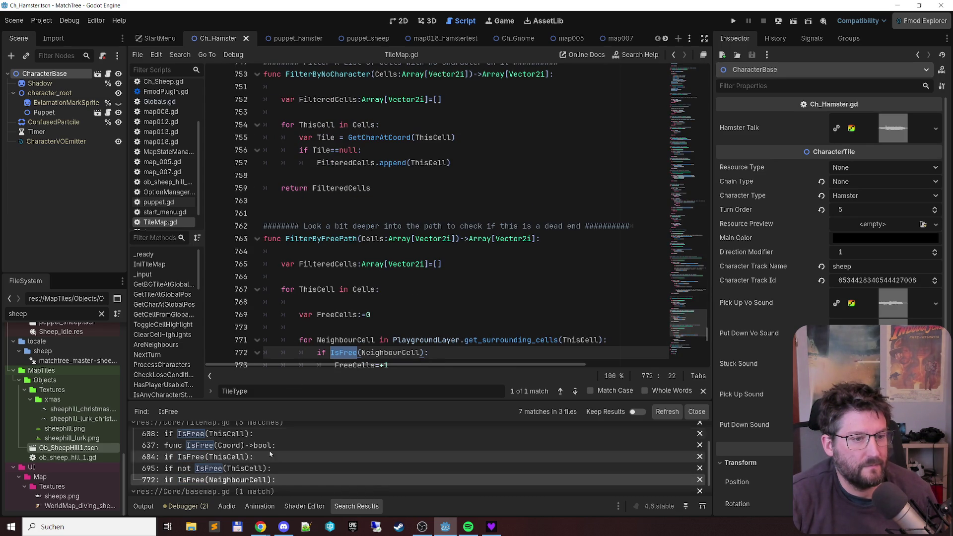
scroll(329, 270, down, 3)
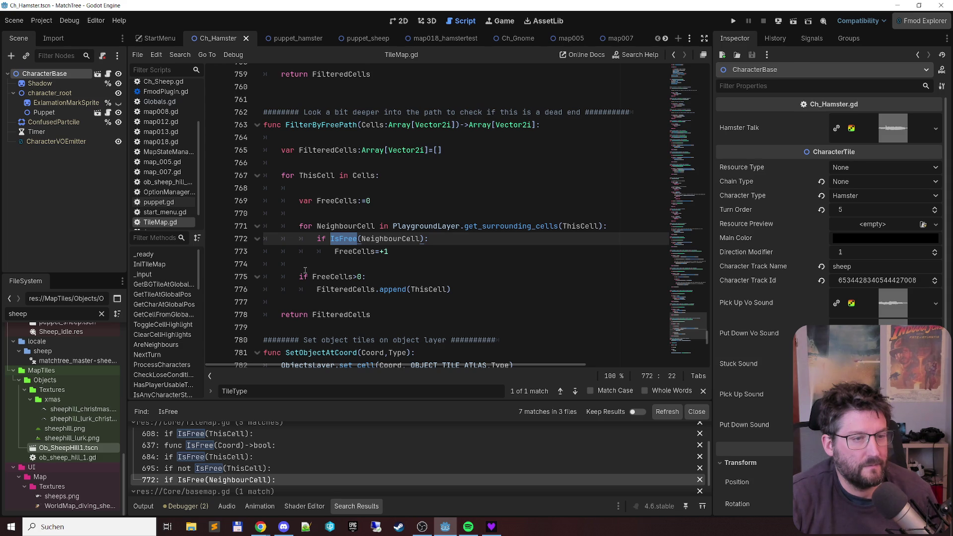
scroll(269, 457, up, 2)
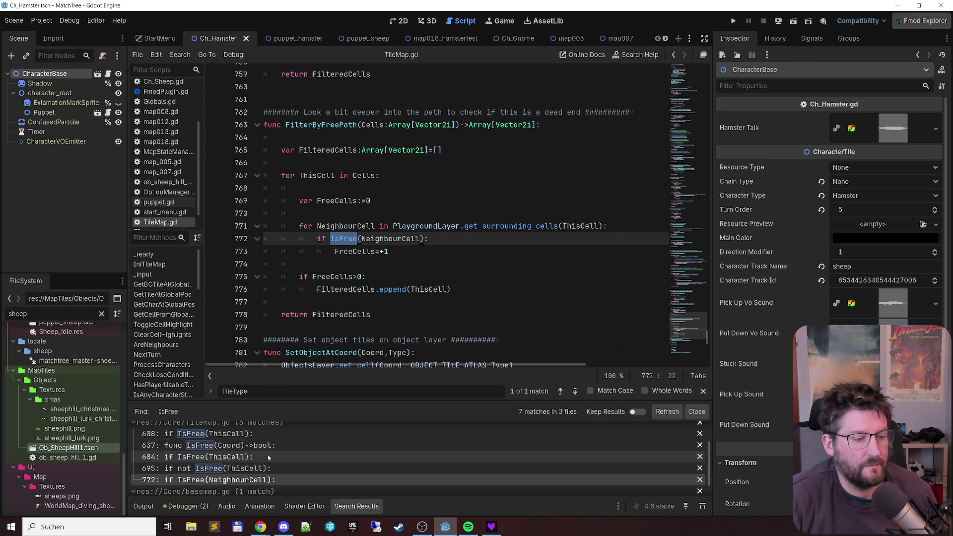
scroll(268, 457, up, 1)
click(268, 457)
scroll(261, 469, down, 1)
click(257, 469)
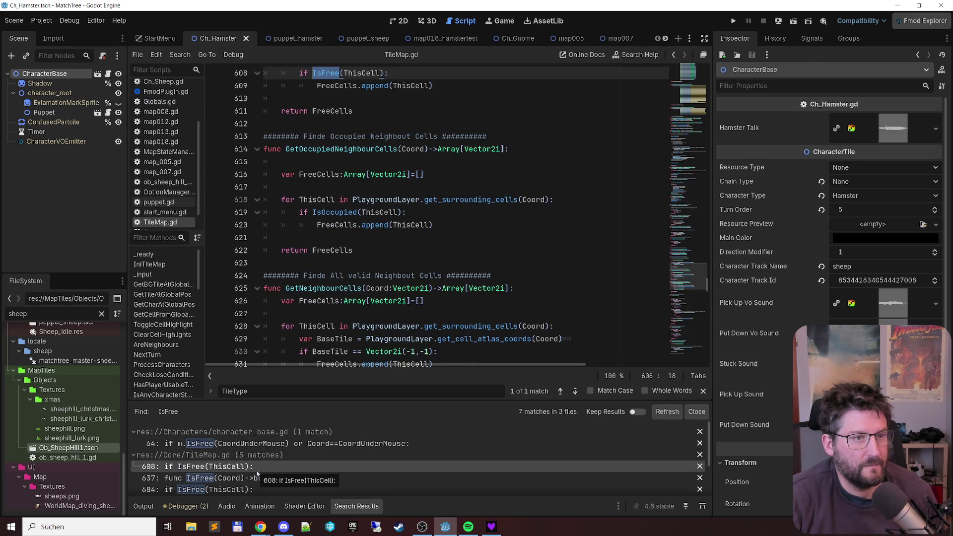
scroll(397, 237, up, 3)
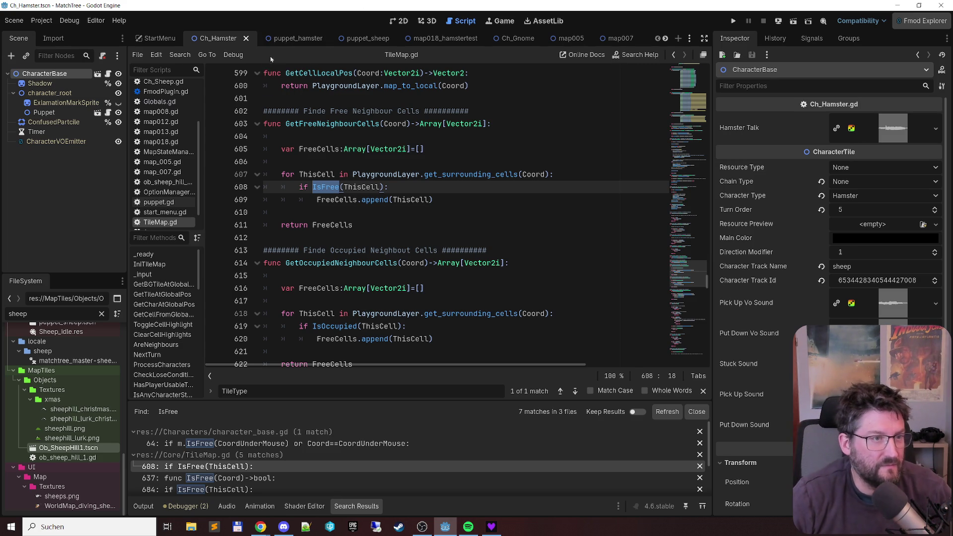
scroll(173, 156, up, 3)
scroll(173, 156, up, 1)
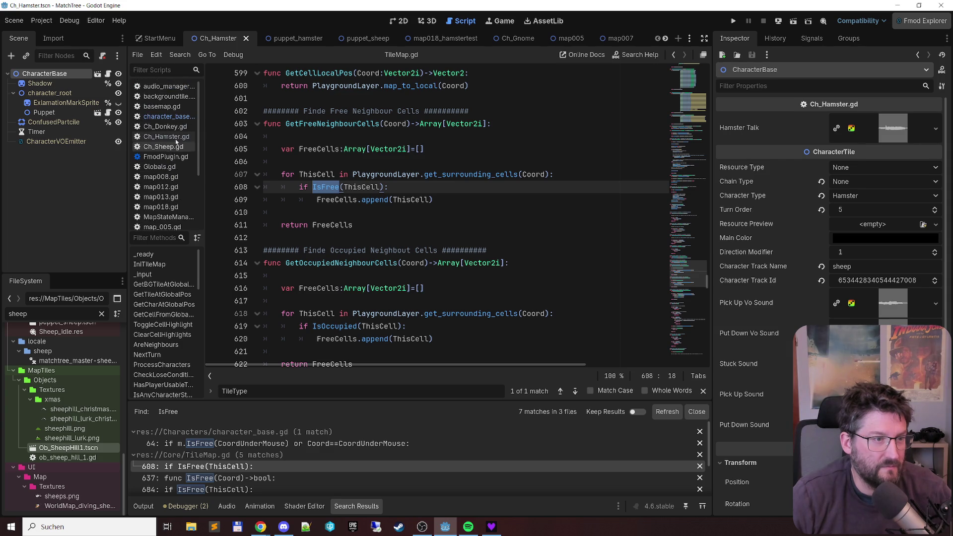
click(171, 118)
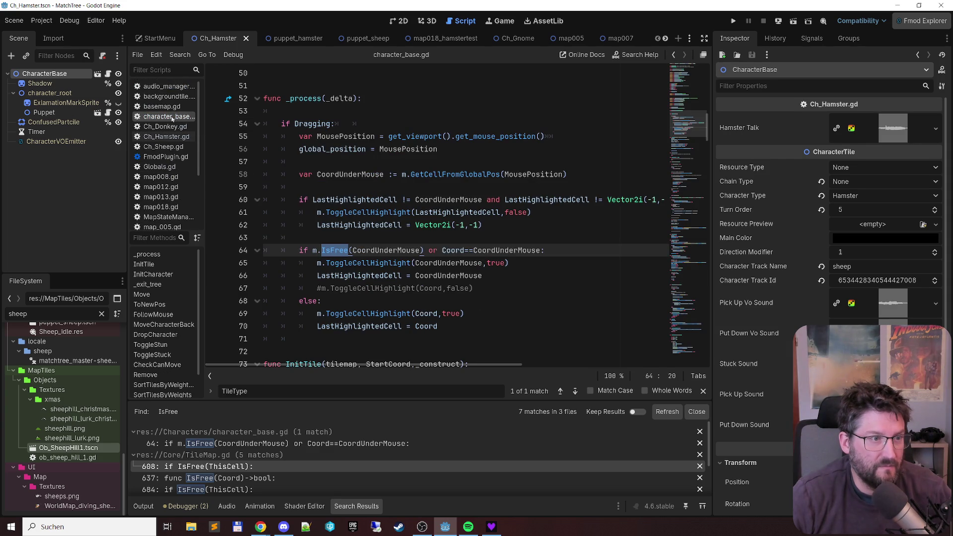
click(456, 241)
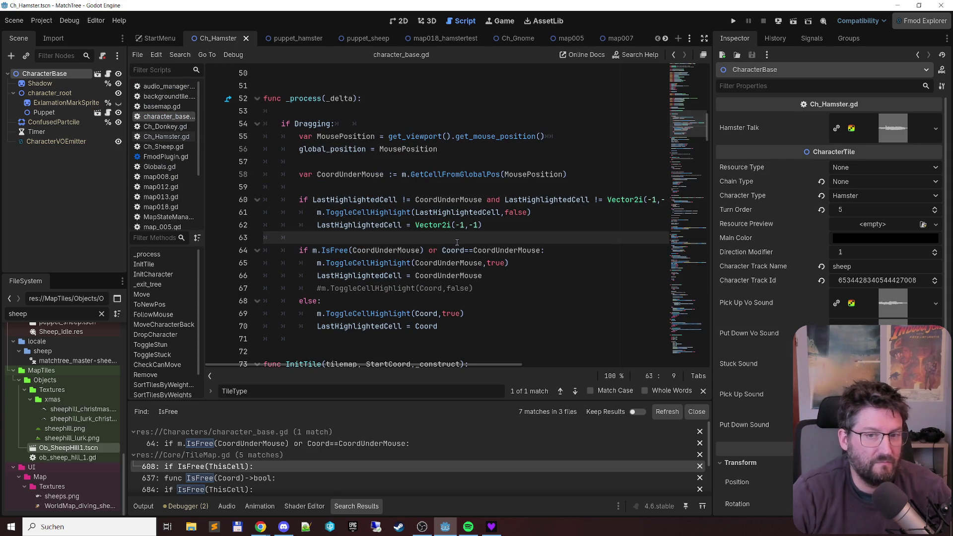
key(ctrl+Home)
scroll(459, 233, down, 2)
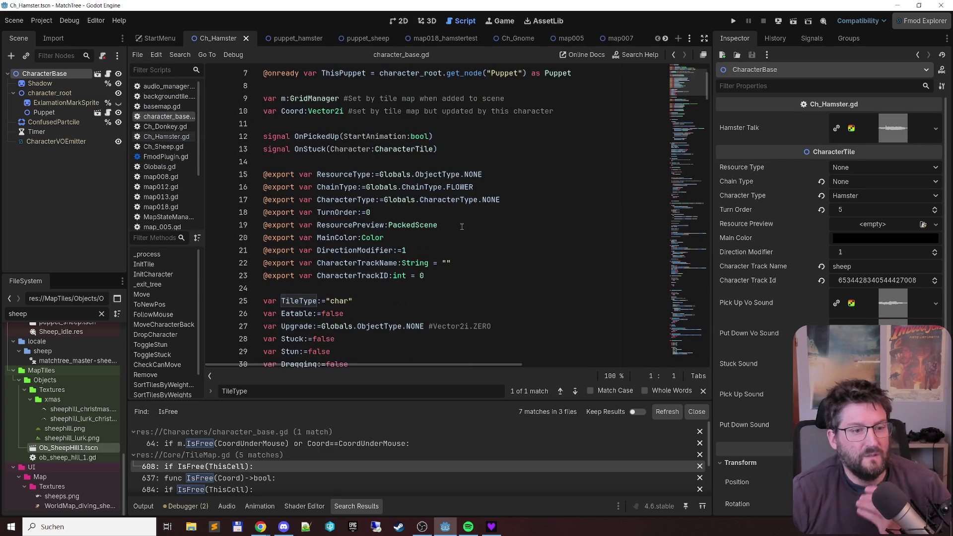
scroll(461, 227, down, 2)
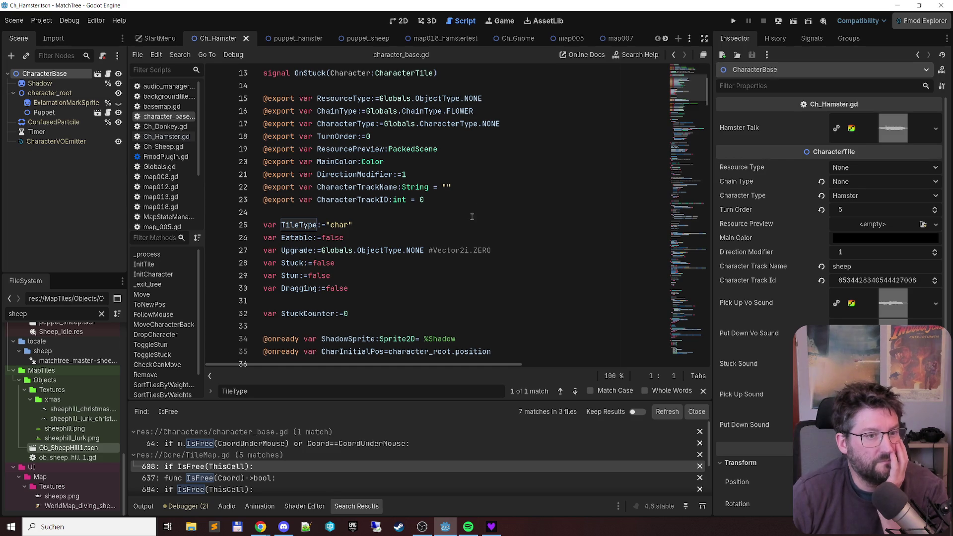
click(484, 201)
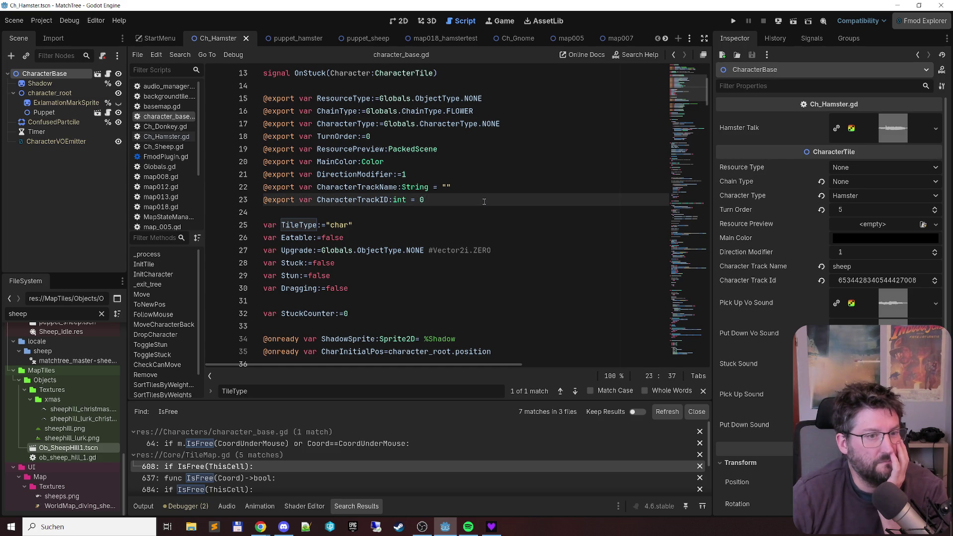
key(Return)
text(@export )
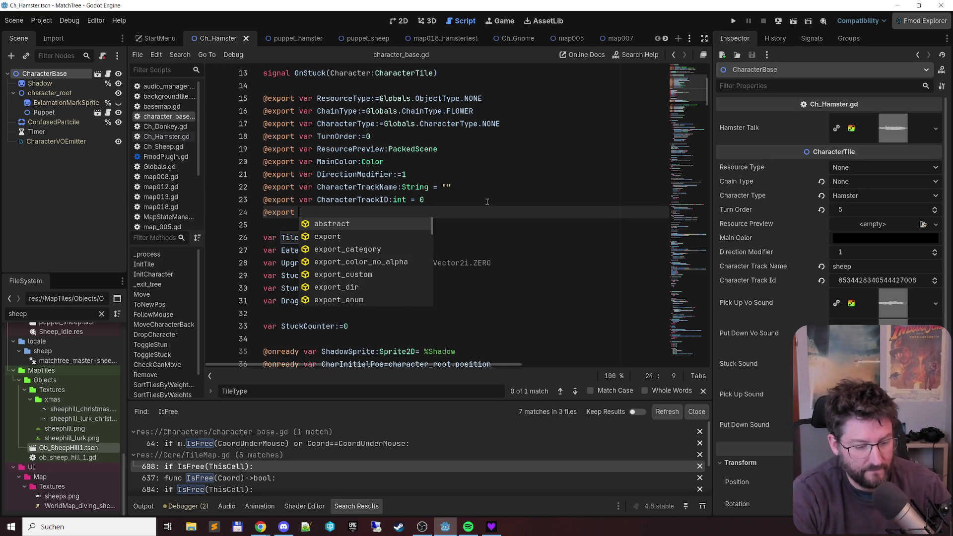
text(var CanBeS)
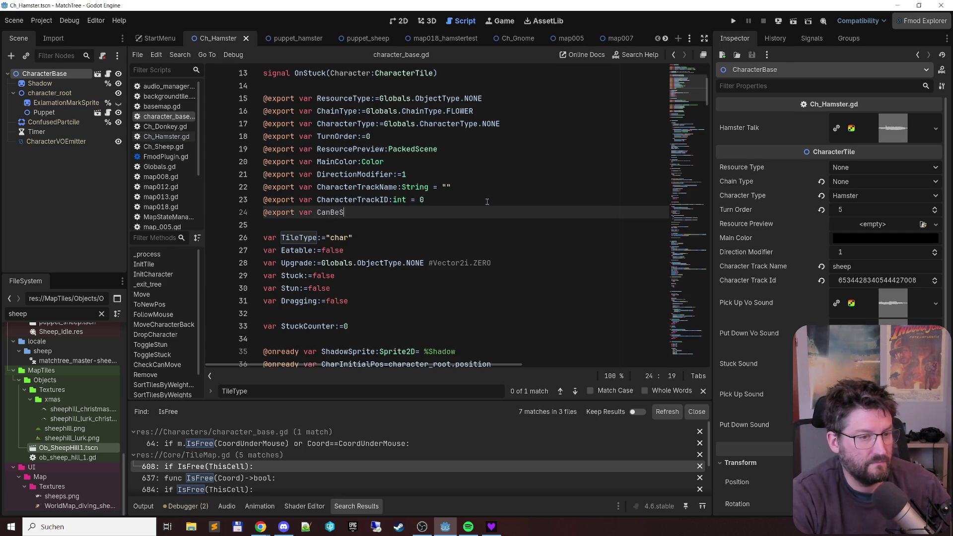
text(tepped)
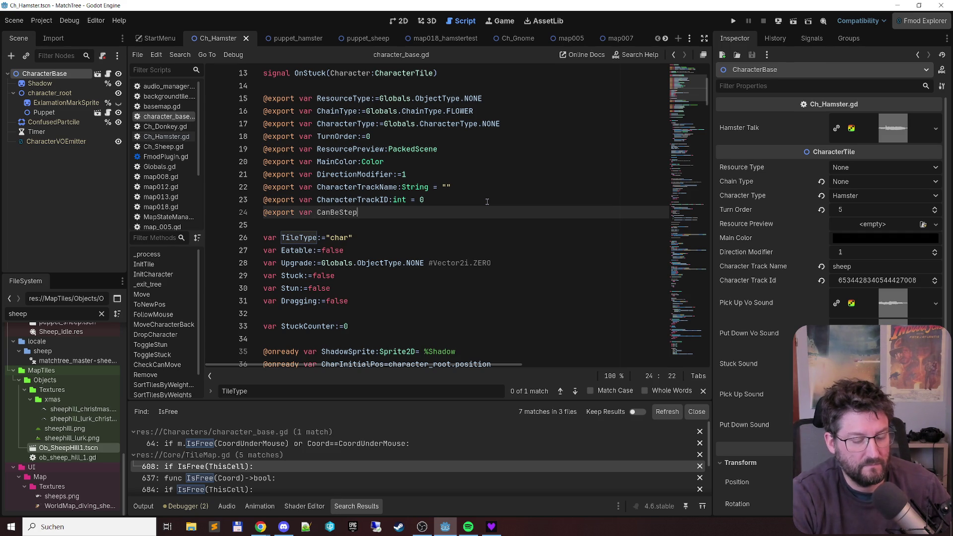
key(BackSpace)
key(BackSpace)
key(BackSpace)
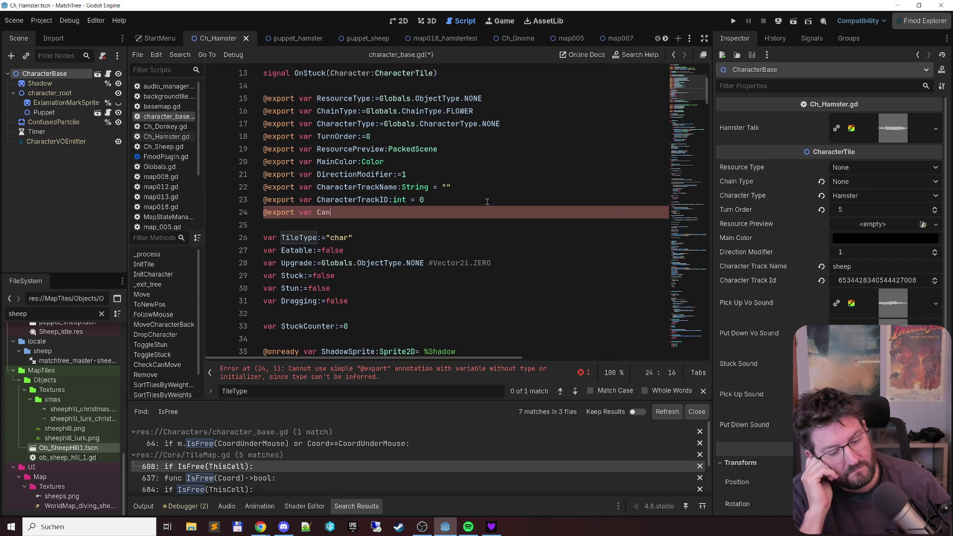
text(ShareCell)
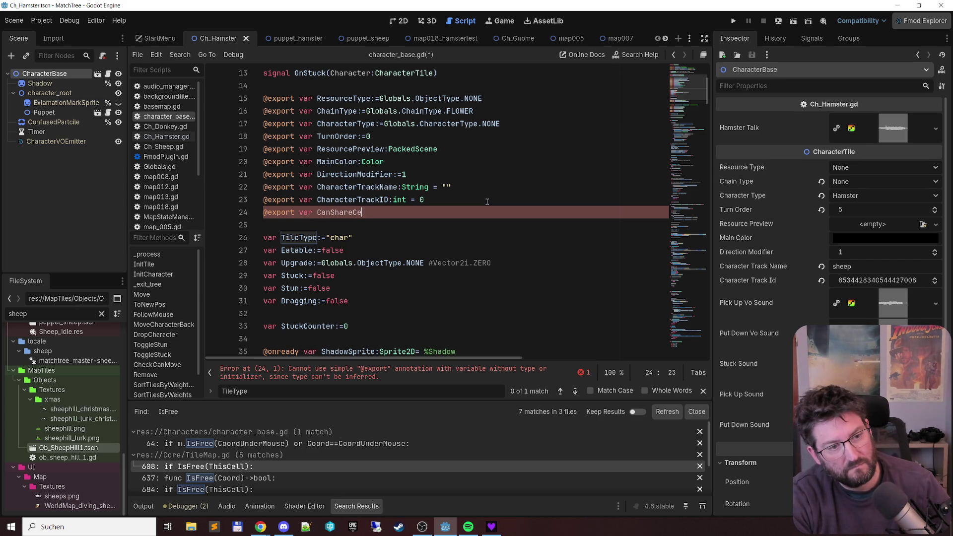
text(:)
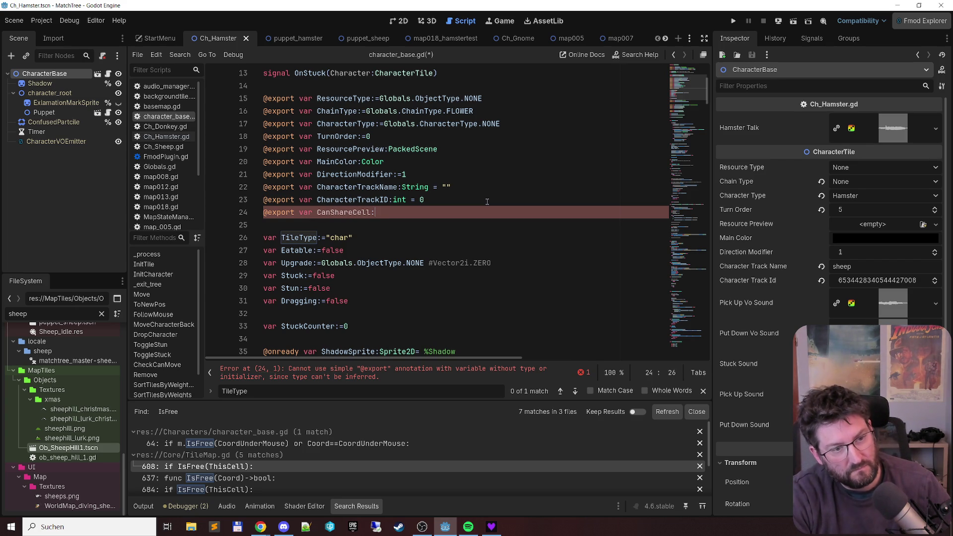
text(boo)
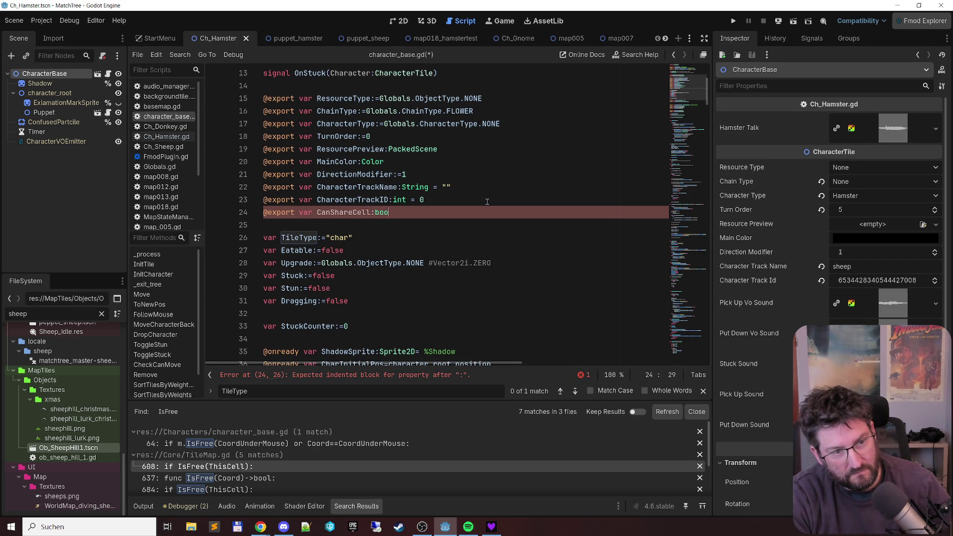
key(BackSpace)
key(BackSpace)
key(BackSpace)
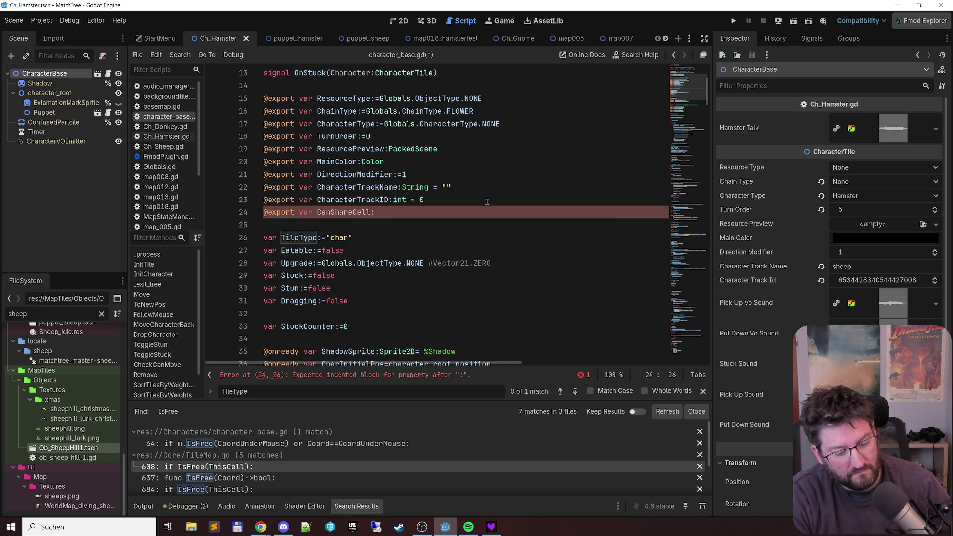
text(=false)
key(ctrl+Left)
key(ctrl+Left)
key(ctrl+Left)
key(ctrl+shift+Right)
key(ctrl+s)
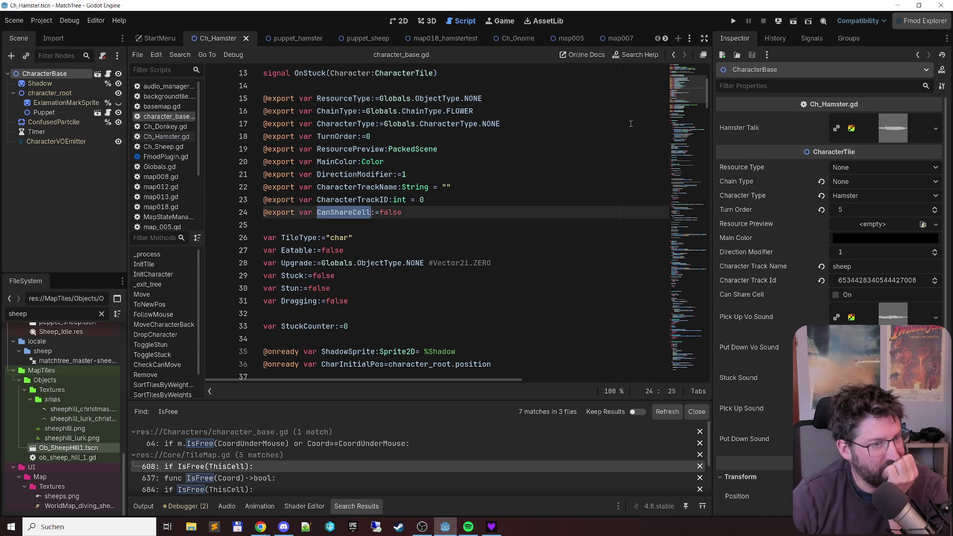
Step: Rename the flag to CanShareCellWithChar and save character_base.gd
click(371, 214)
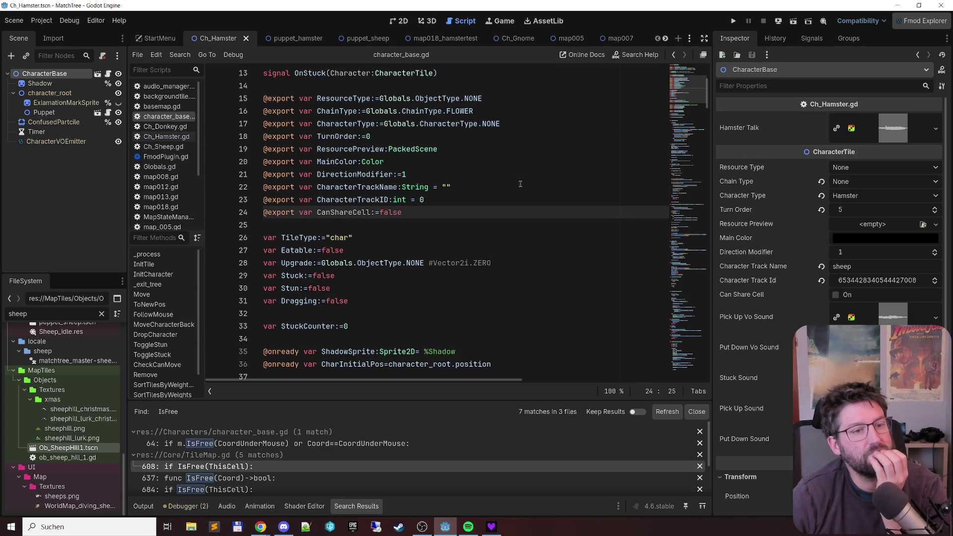
text(WithChar)
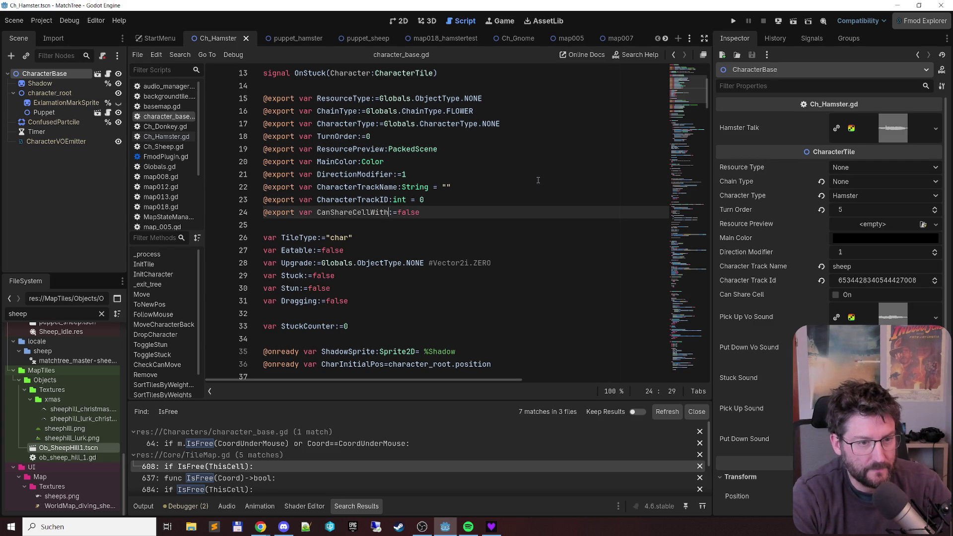
key(ctrl+s)
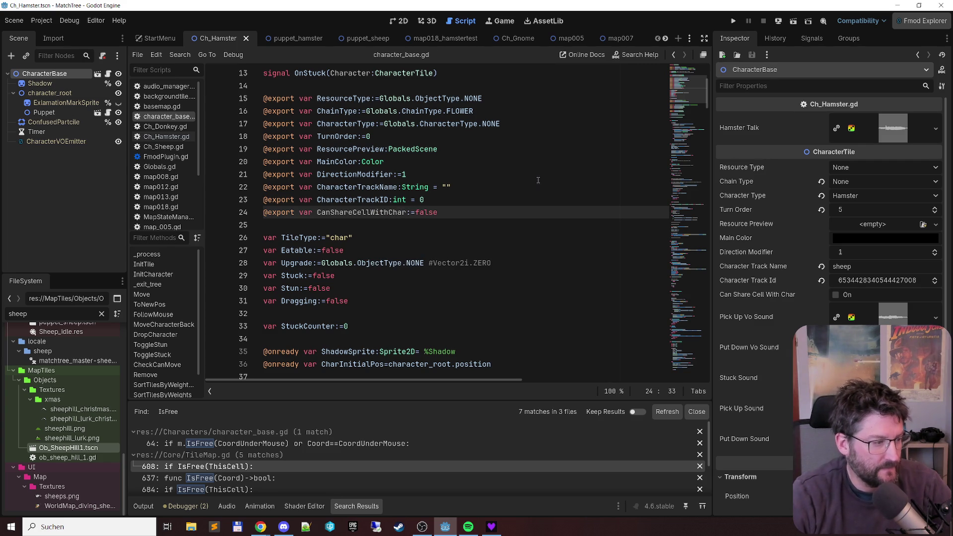
key(ctrl+shift+Left)
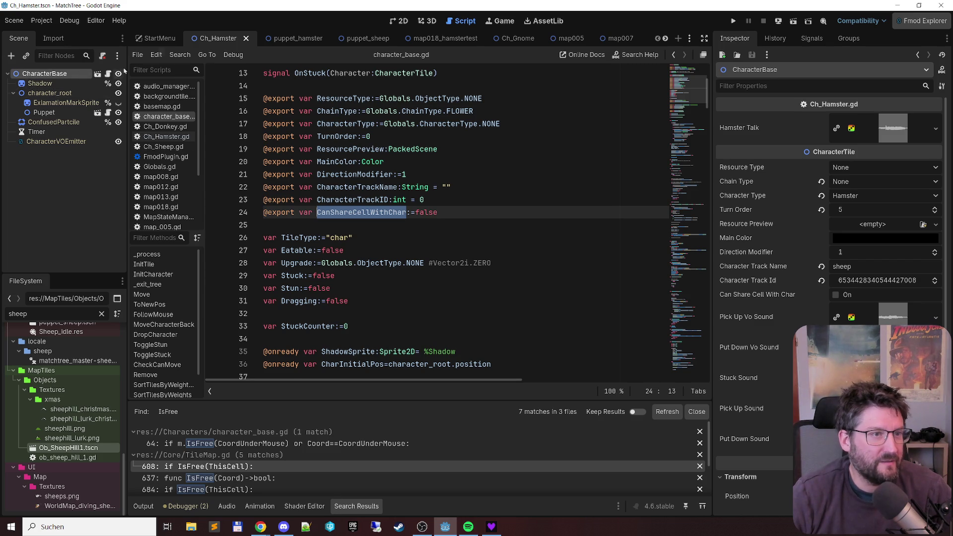
Step: Enable Can Share Cell With Char on the hamster, save, and return to TileMap.gd's IsFree result
click(98, 74)
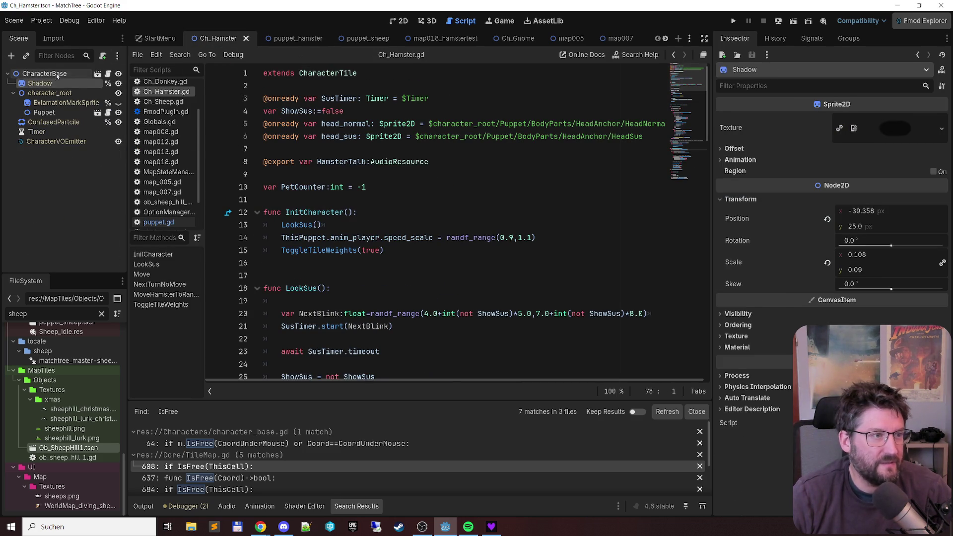
click(836, 296)
key(ctrl+s)
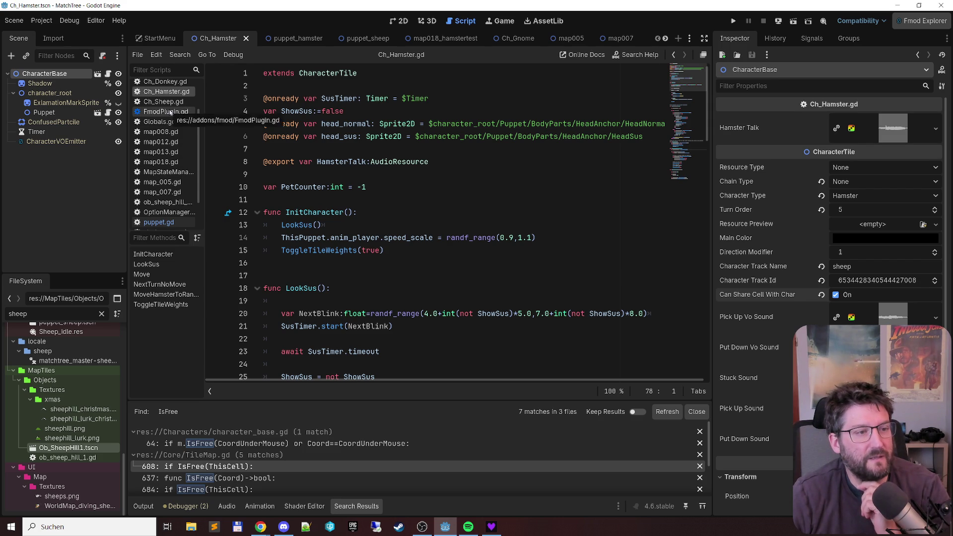
scroll(170, 113, down, 2)
click(156, 206)
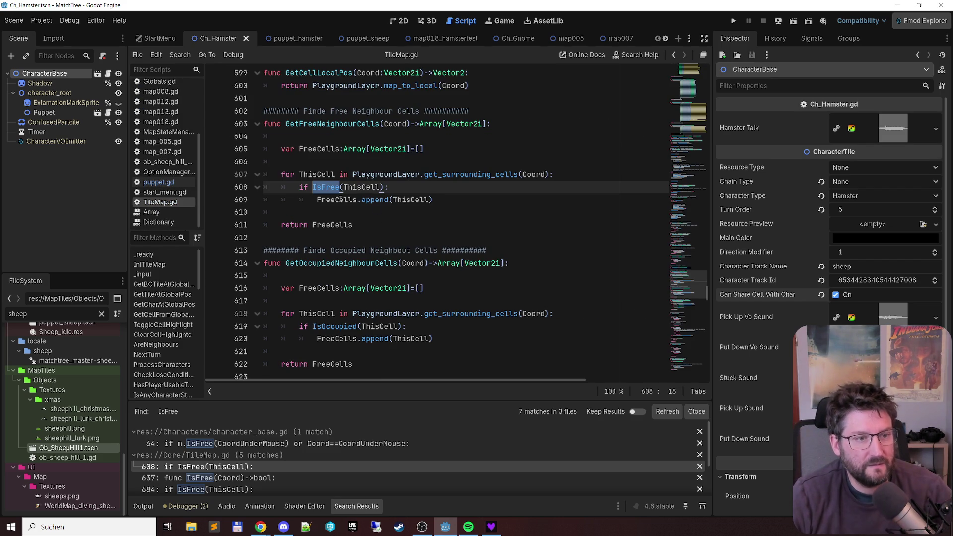
Step: In IsFree, replace the hamster CharacterType condition with CanShareCellWithChar and save
ctrl+click(323, 190)
scroll(382, 202, down, 3)
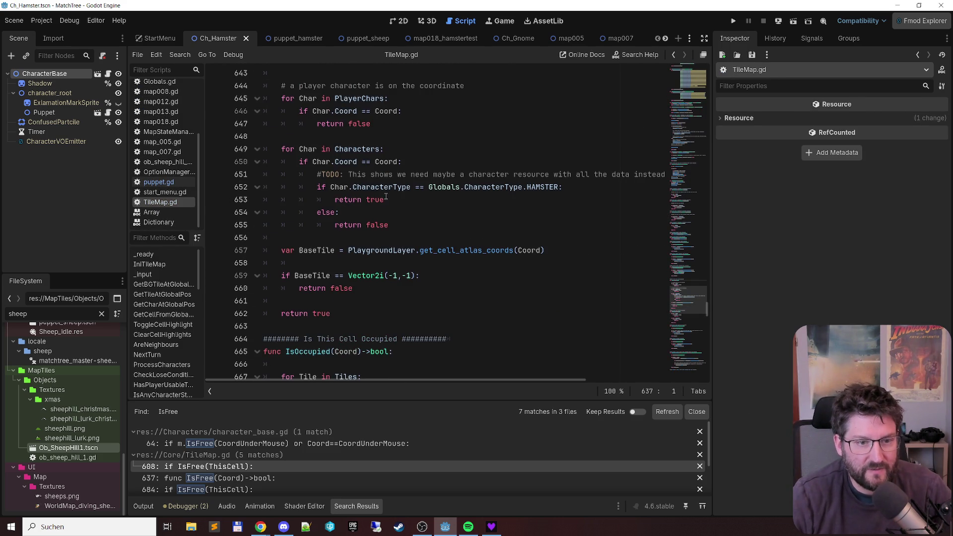
click(401, 186)
double_click(365, 189)
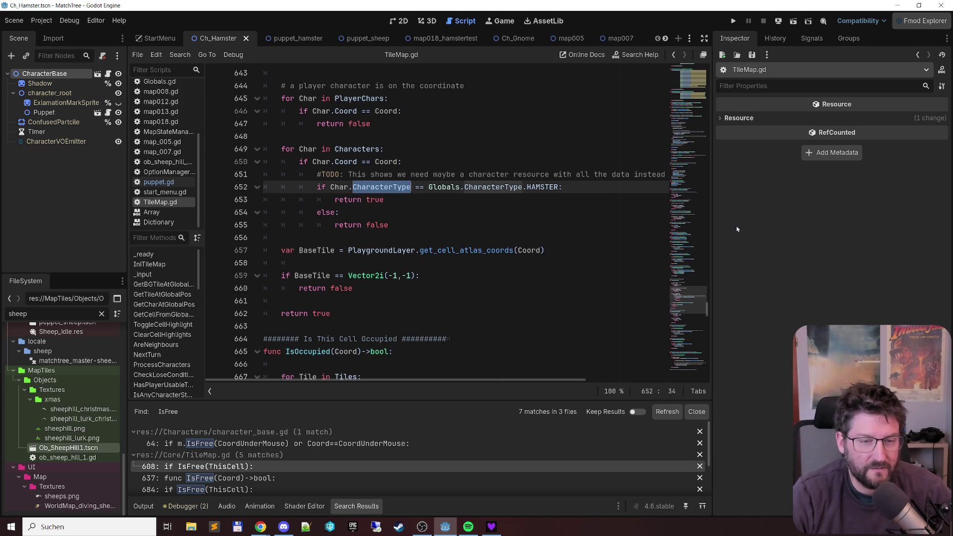
key(shift+End)
text(C)
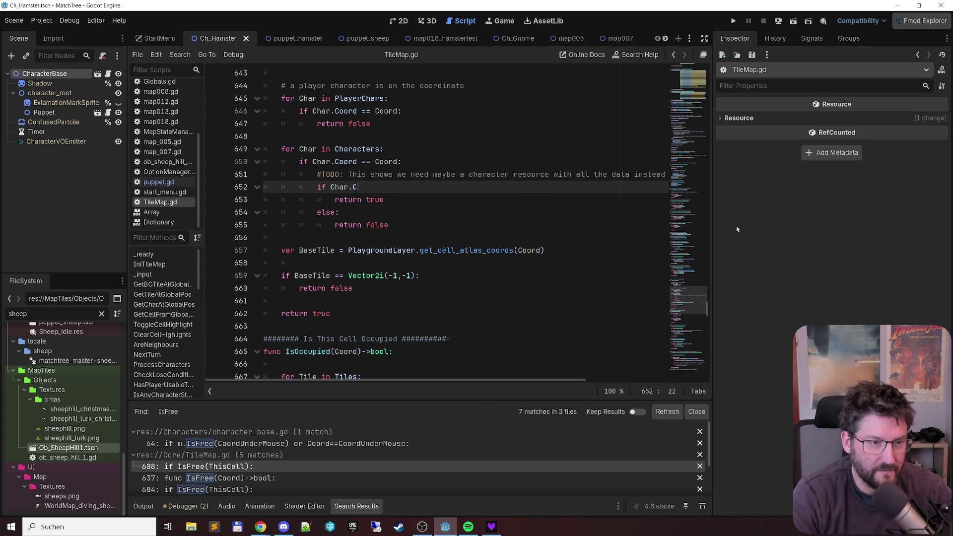
key(Return)
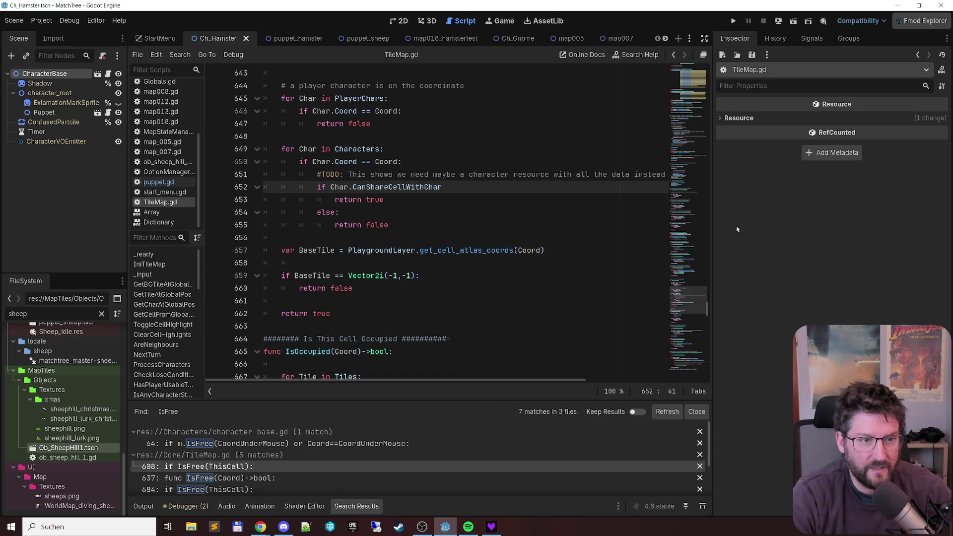
text(:)
key(ctrl+s)
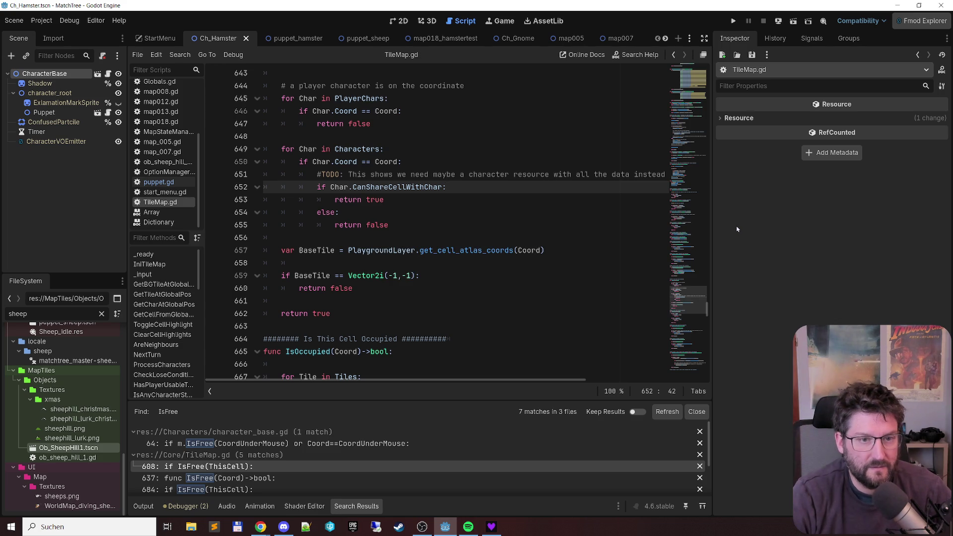
key(Up)
Step: Replace the outdated TODO comment above the check with a new comment and save
key(Home)
key(shift+End)
key(Delete)
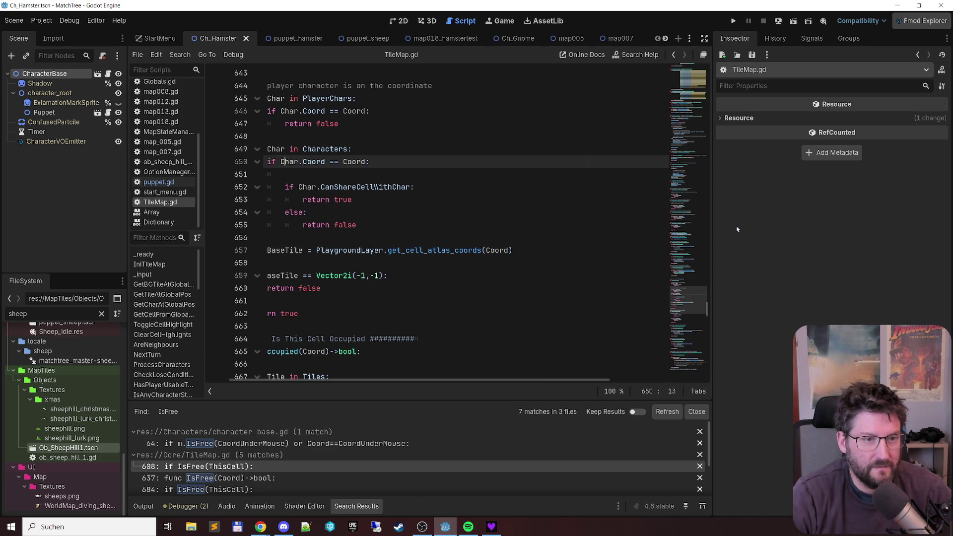
text(#if character at cell allowe)
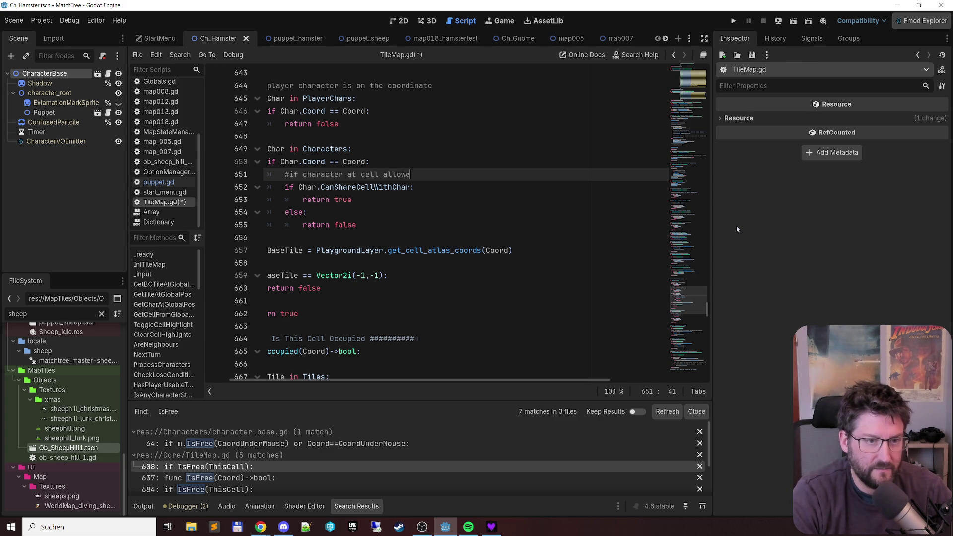
text(s to share this cell with another c)
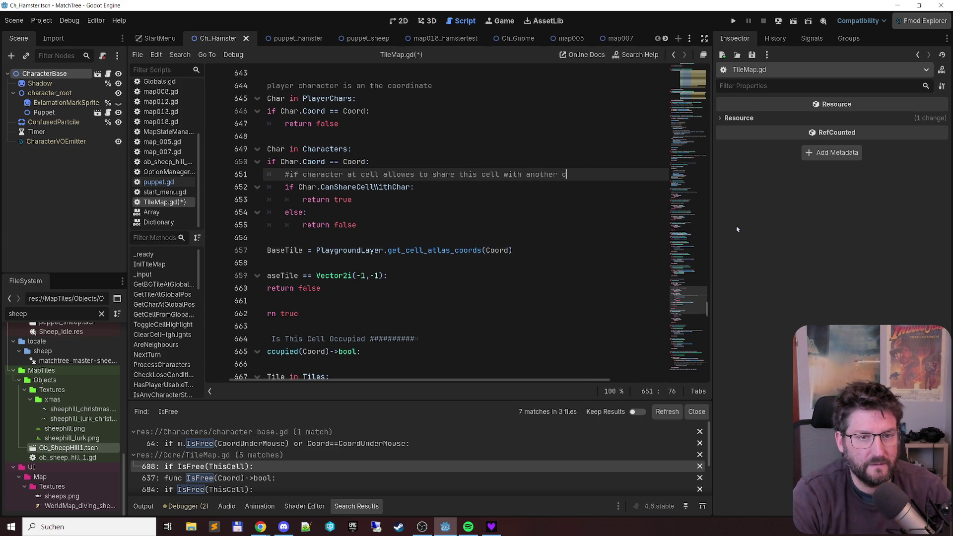
text(haracter:)
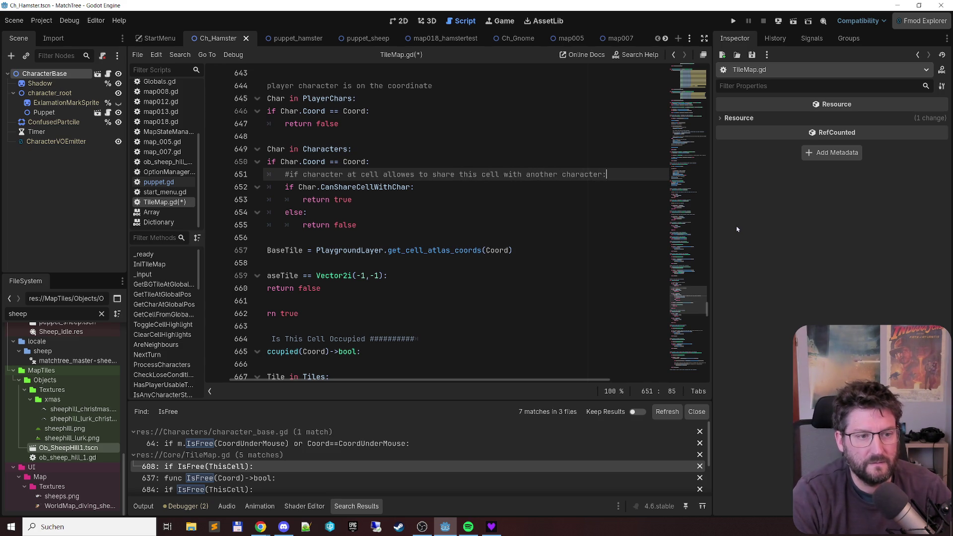
key(Home)
key(ctrl+s)
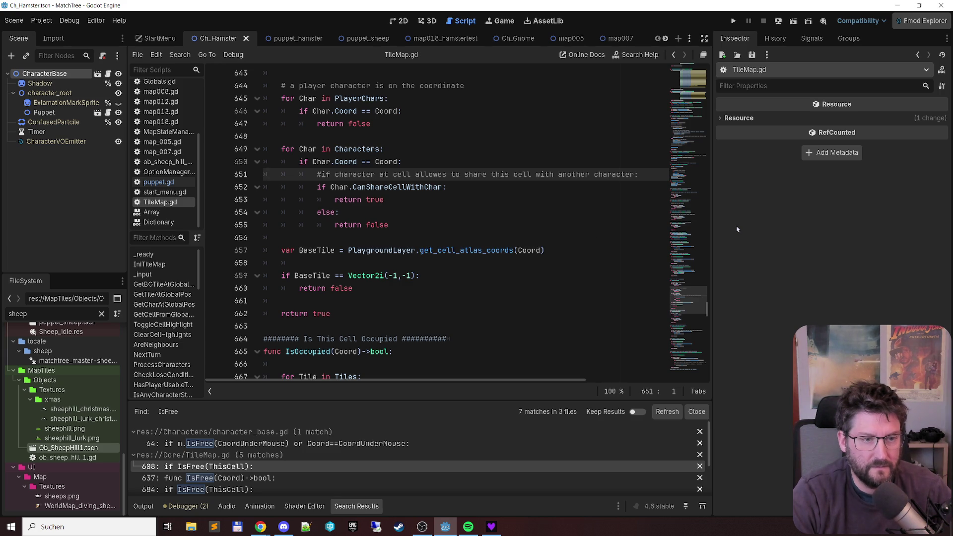
Step: Turn the check into 'return Char.CanShareCellWithChar', drop the if/else, save, and switch to map018_hamstertest
key(Down)
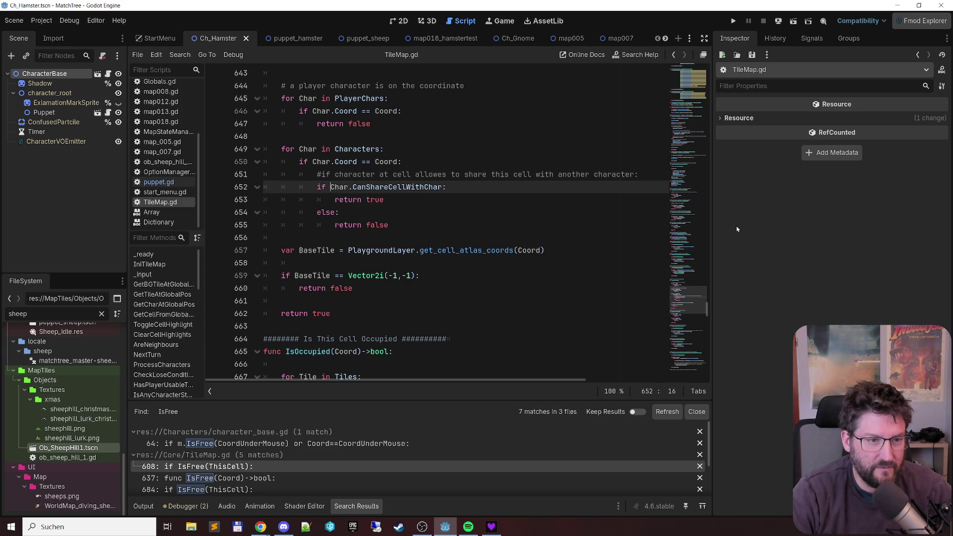
key(ctrl+shift+Left)
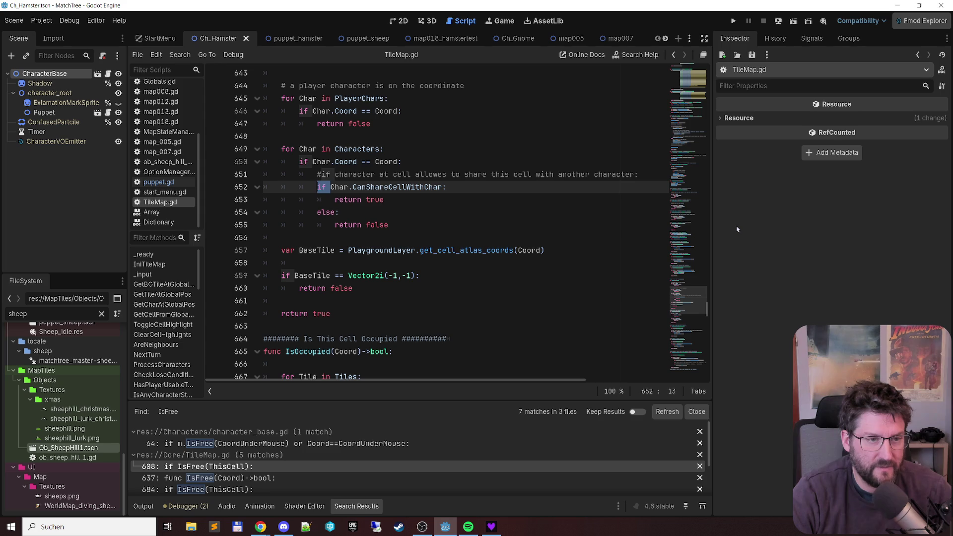
text(re)
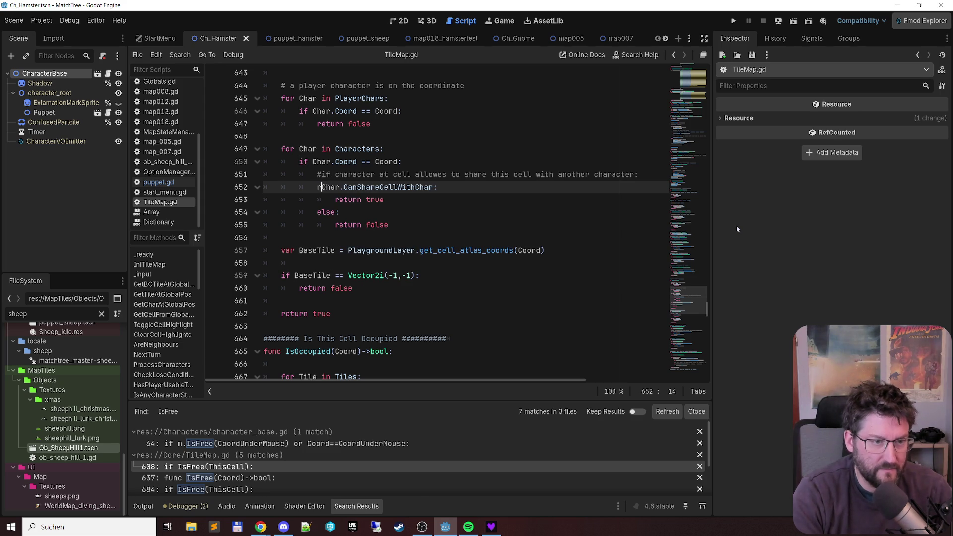
text(turn)
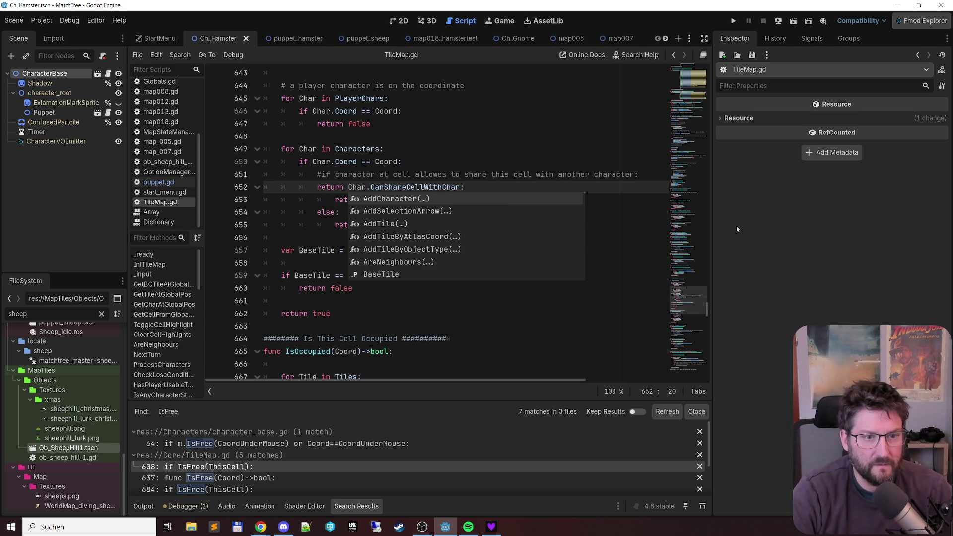
key(End)
key(shift+Down)
key(shift+Down)
key(shift+Down)
key(Delete)
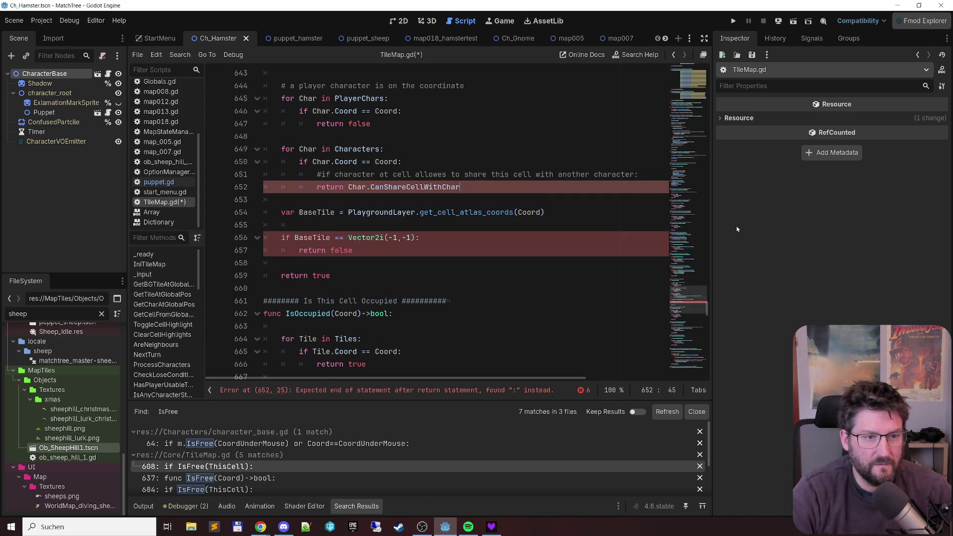
key(ctrl+s)
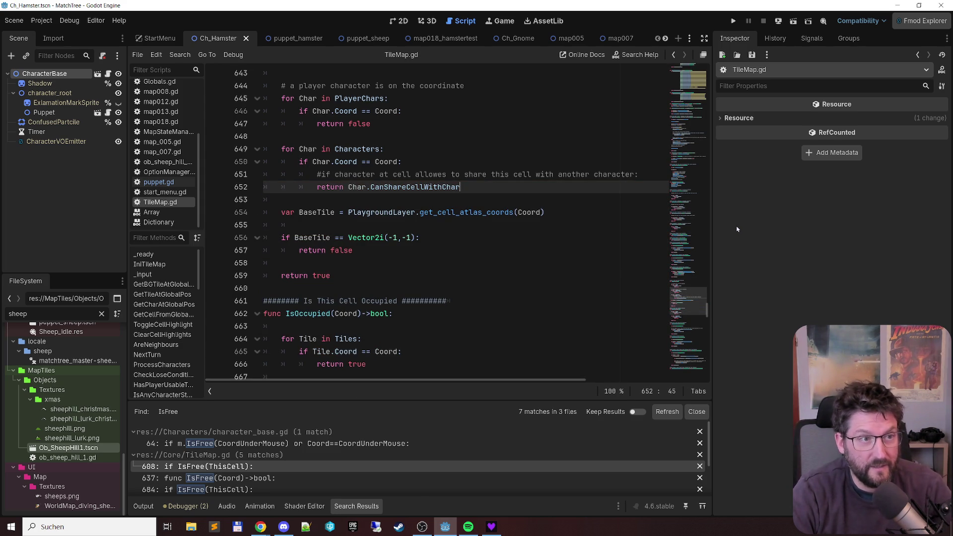
click(467, 38)
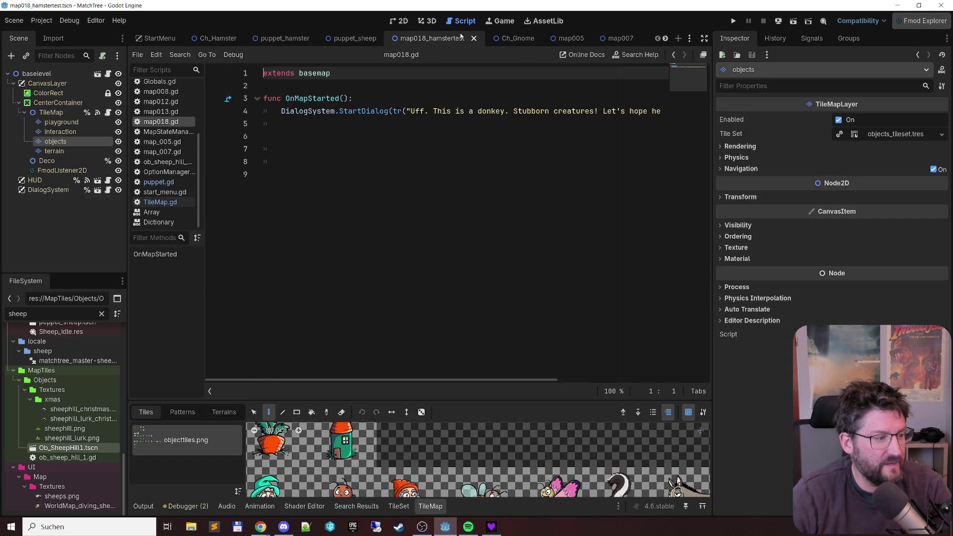
Step: Run the hamster test scene with F6, dismiss the gnome dialog, and move the witch and gnome to merge bushes
key(F6)
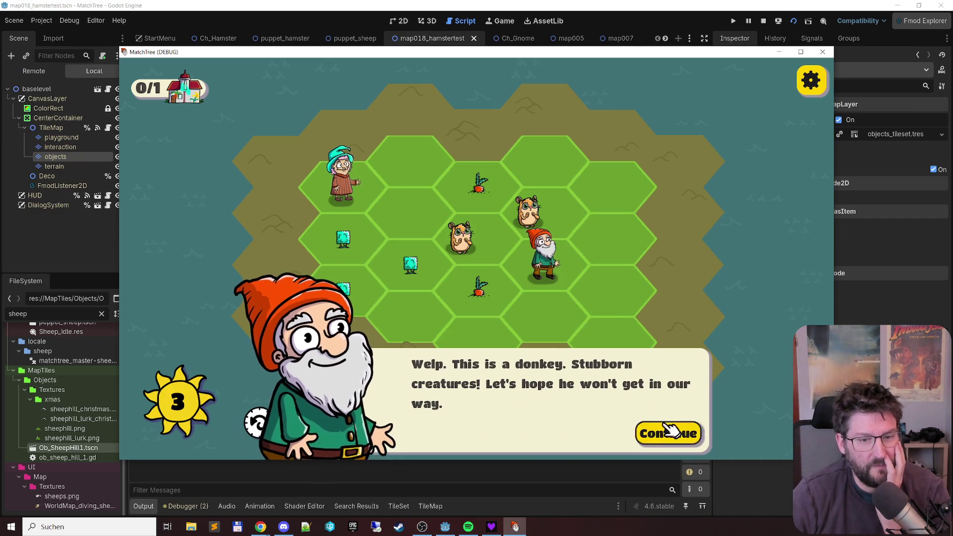
click(672, 430)
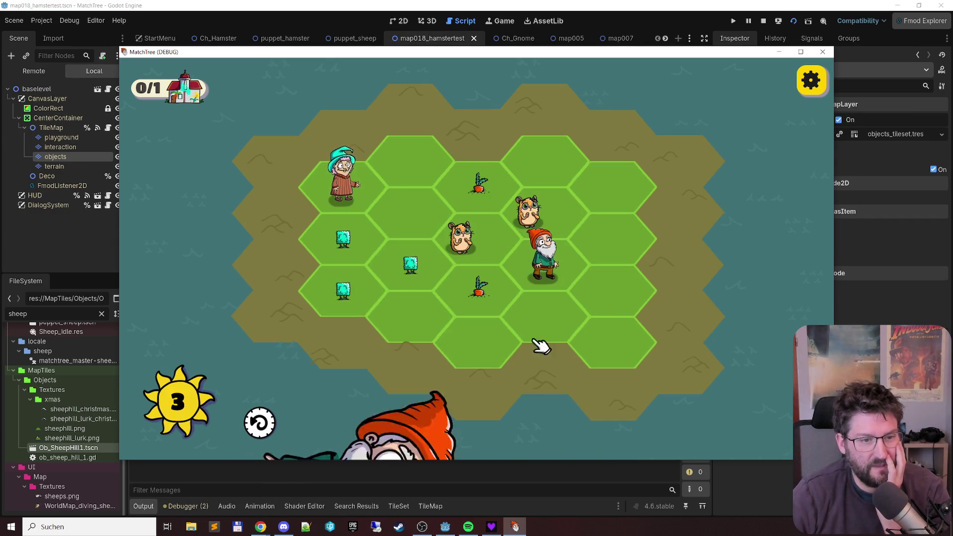
drag(334, 238, 343, 307)
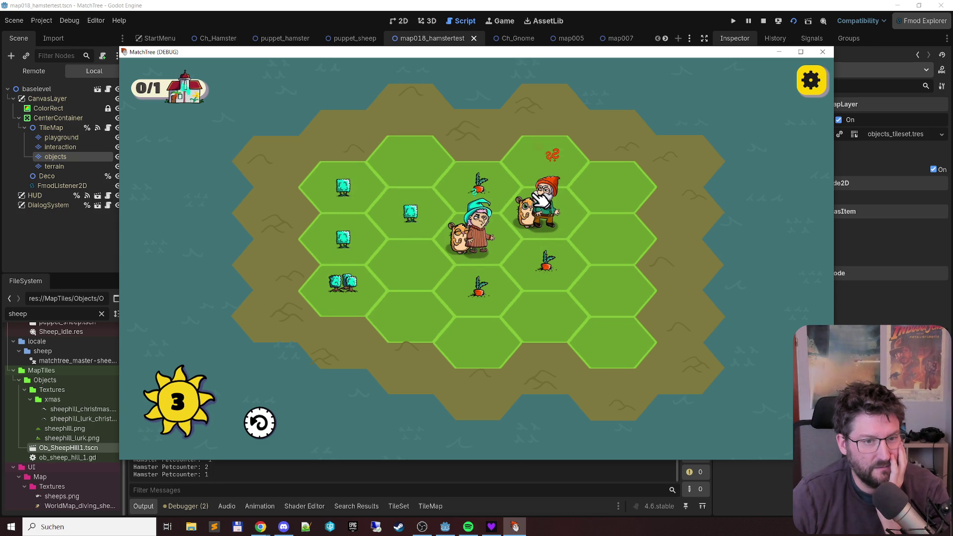
mouse_move(544, 201)
mouse_down()
mouse_move(543, 169)
mouse_move(560, 154)
mouse_move(546, 146)
mouse_move(543, 170)
mouse_move(458, 215)
mouse_move(551, 189)
mouse_move(449, 213)
mouse_move(354, 154)
mouse_move(419, 144)
mouse_move(567, 153)
mouse_move(633, 340)
mouse_move(426, 342)
mouse_move(528, 320)
mouse_move(543, 303)
mouse_up()
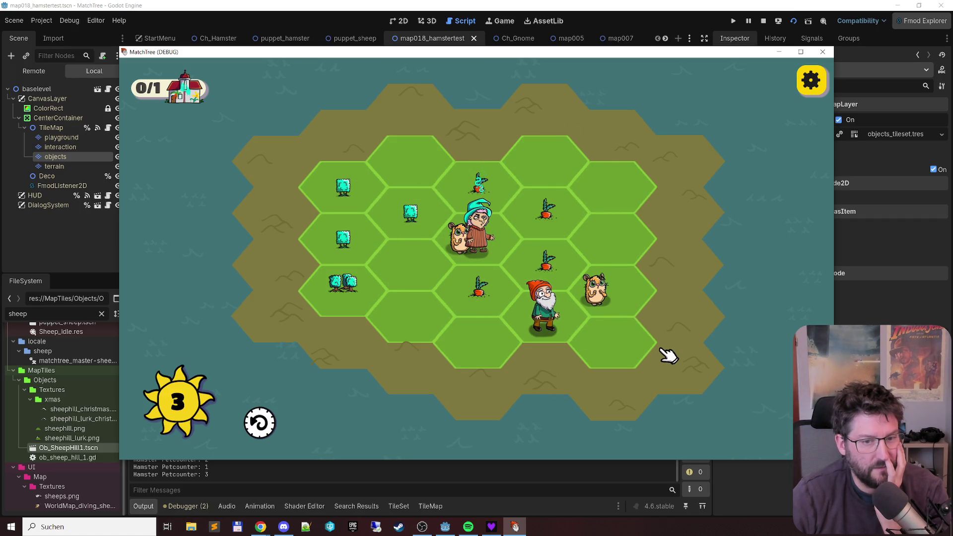
drag(496, 305, 491, 196)
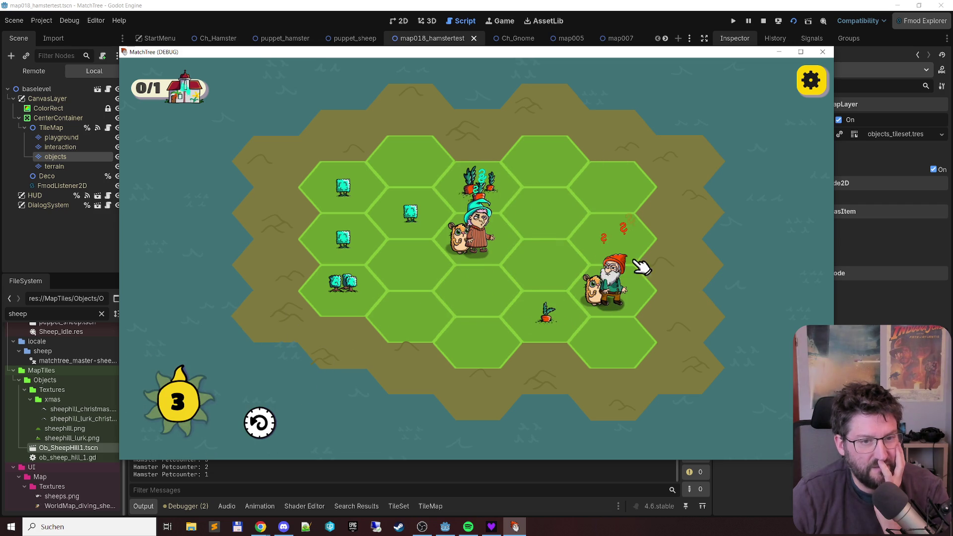
drag(624, 276, 618, 258)
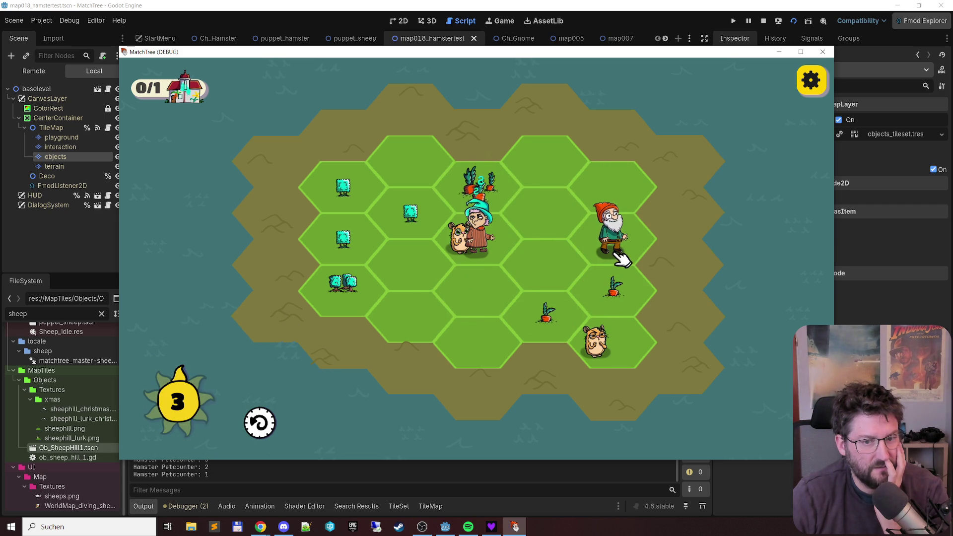
drag(494, 245, 407, 264)
mouse_move(489, 252)
mouse_down()
mouse_move(356, 201)
mouse_move(352, 255)
mouse_up()
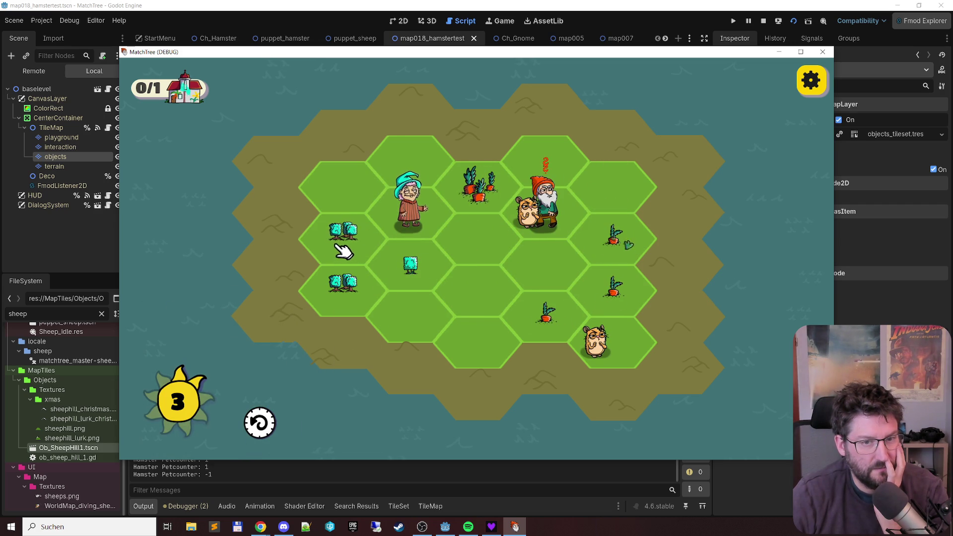
Step: Merge carrot and bush chains into patches and larger bushes, then stop the game
mouse_move(546, 214)
mouse_down()
mouse_move(594, 192)
mouse_move(614, 230)
mouse_move(548, 325)
mouse_up()
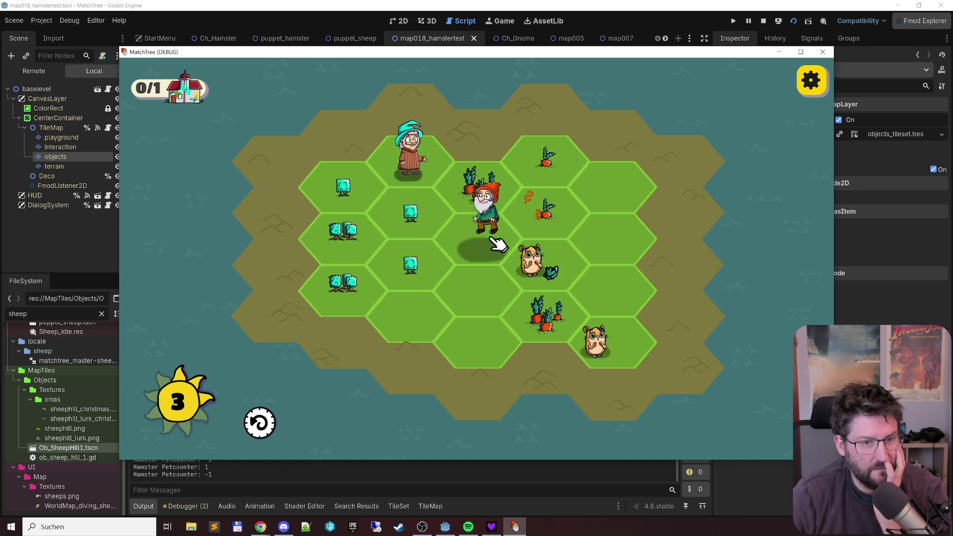
drag(541, 259, 546, 259)
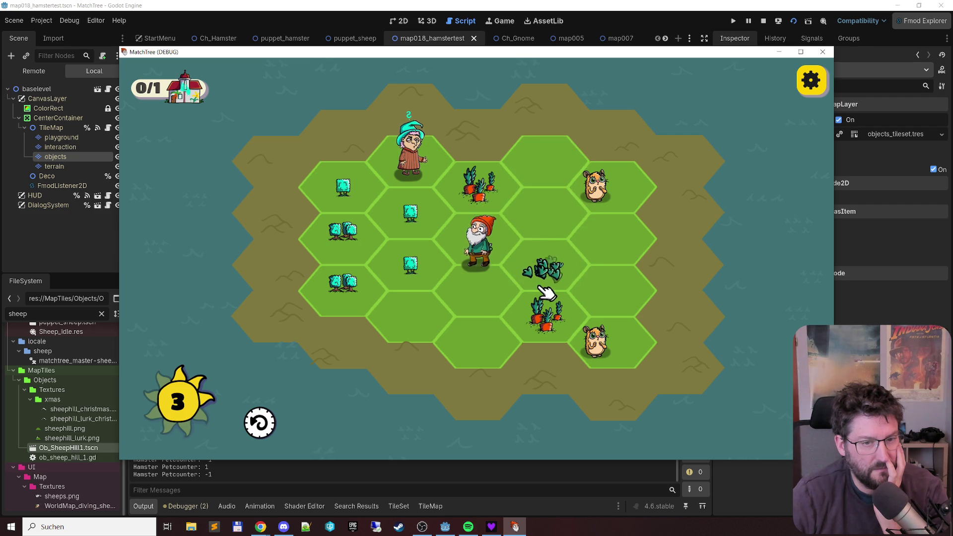
mouse_move(411, 265)
mouse_down()
mouse_move(386, 201)
mouse_move(343, 193)
mouse_up()
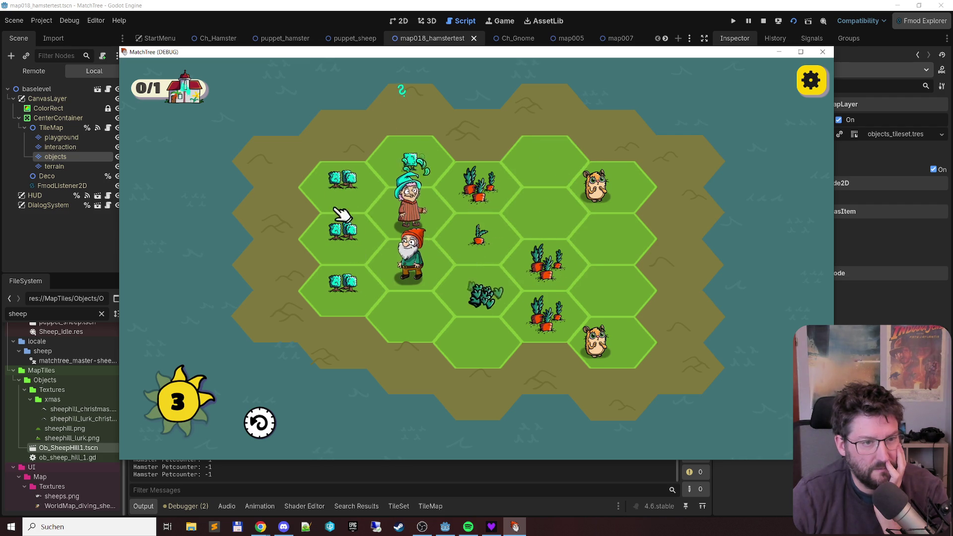
drag(356, 277, 361, 192)
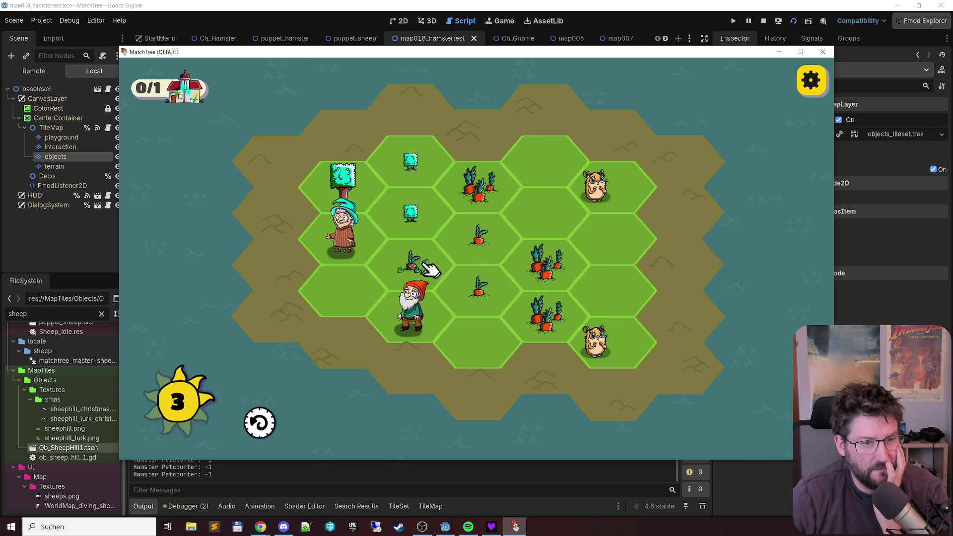
drag(454, 282, 478, 240)
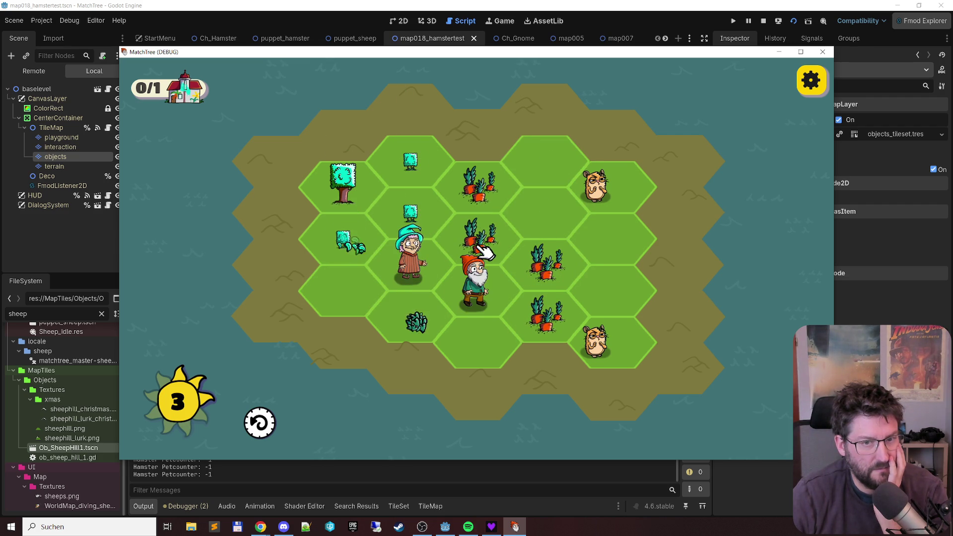
drag(354, 251, 411, 154)
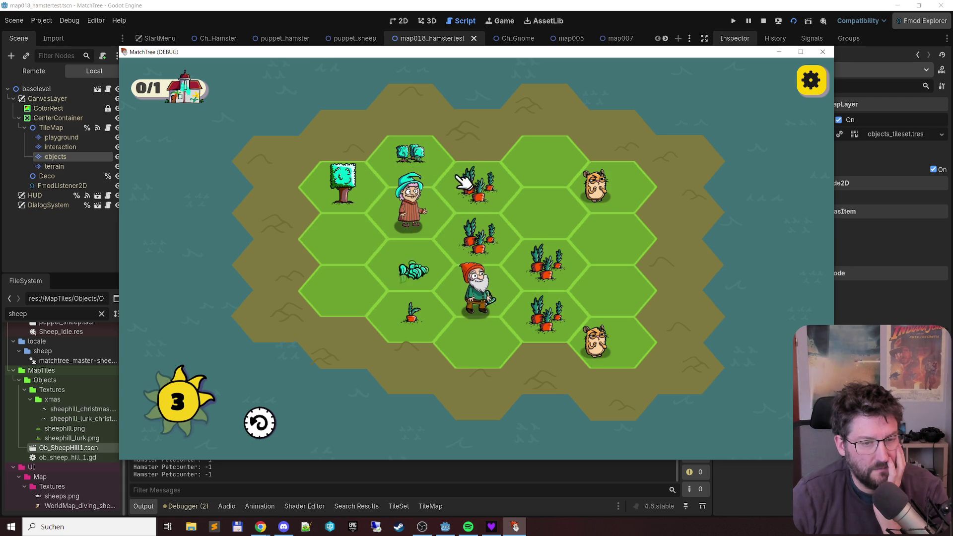
mouse_move(546, 315)
mouse_down()
mouse_move(532, 270)
mouse_move(475, 186)
mouse_up()
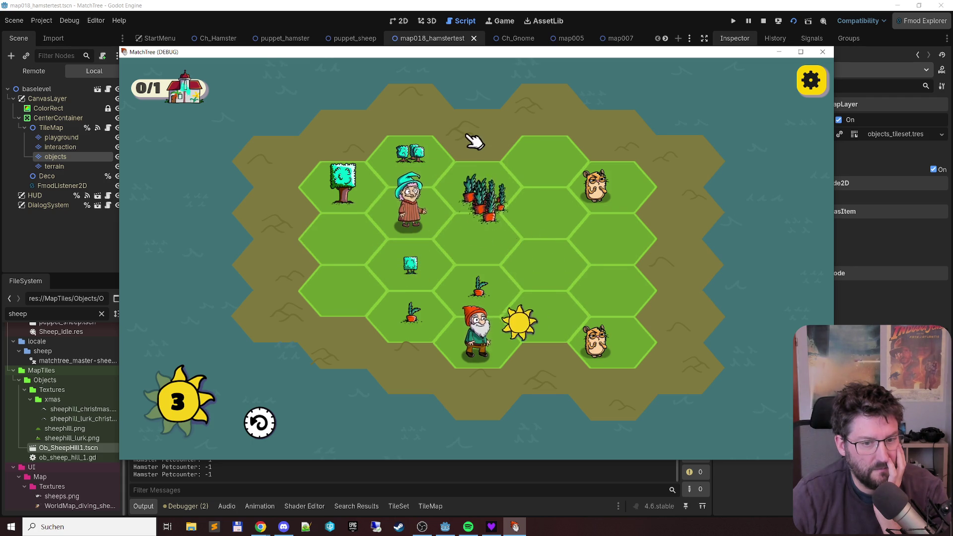
mouse_move(415, 310)
mouse_down()
mouse_move(425, 334)
mouse_move(481, 303)
mouse_up()
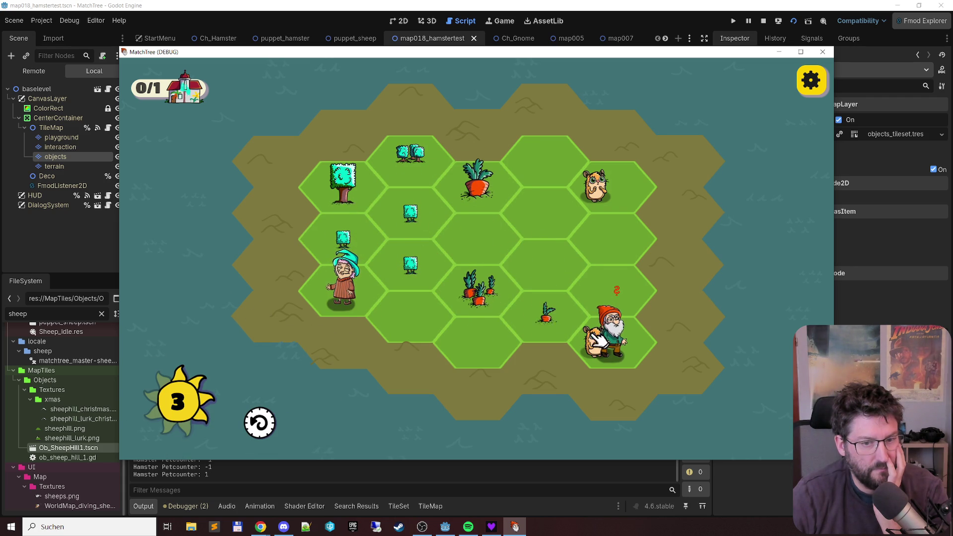
drag(357, 261, 417, 217)
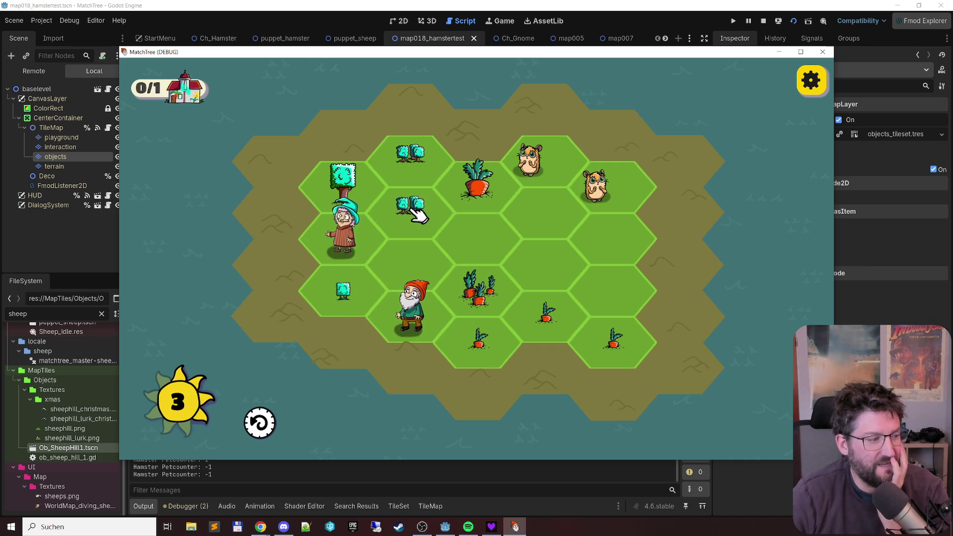
click(819, 56)
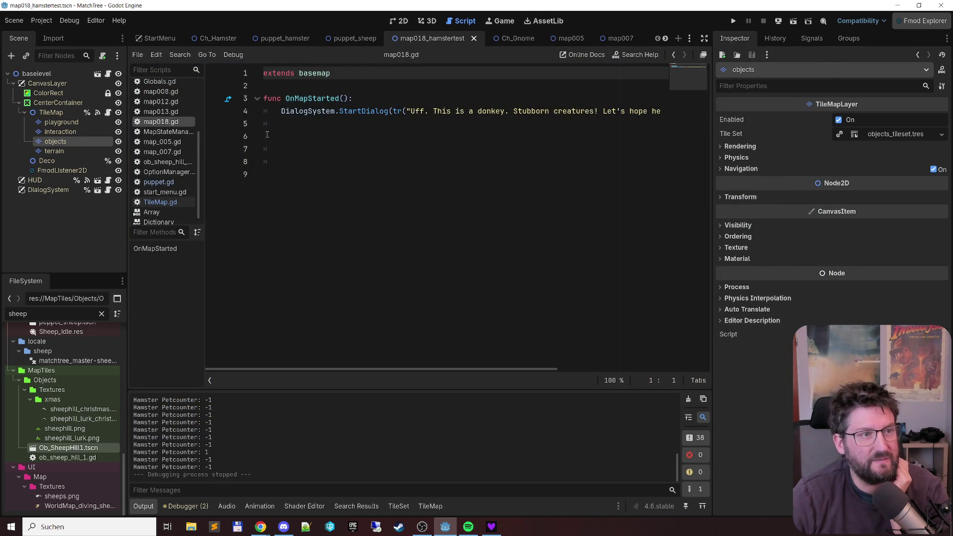
Step: Switch to the Ch_Hamster script and scroll down to MoveHamsterToRandomNewCell
click(234, 40)
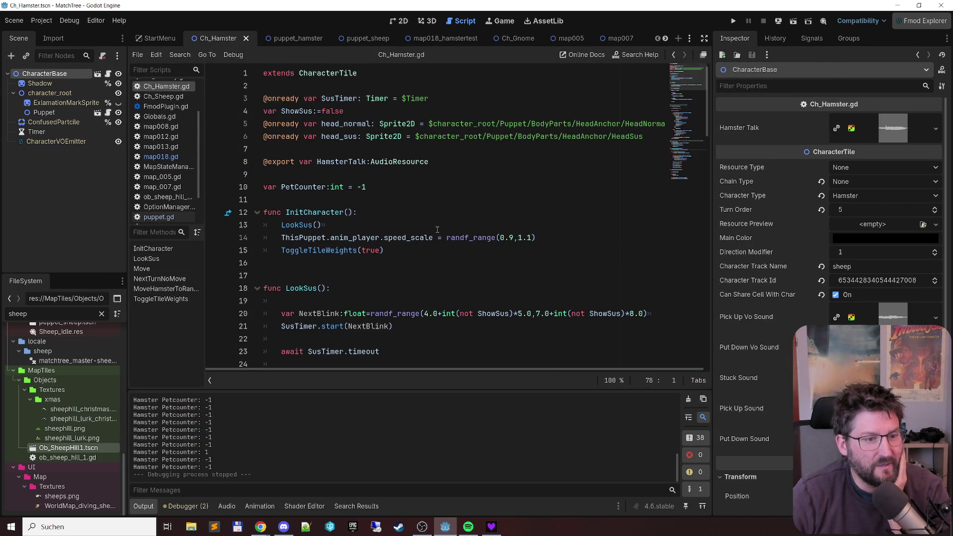
scroll(437, 229, down, 18)
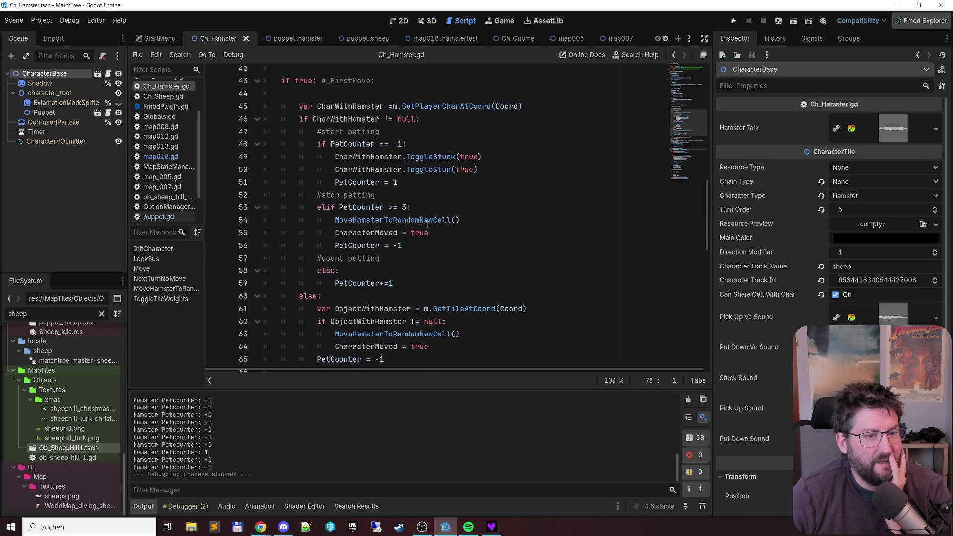
scroll(418, 224, down, 3)
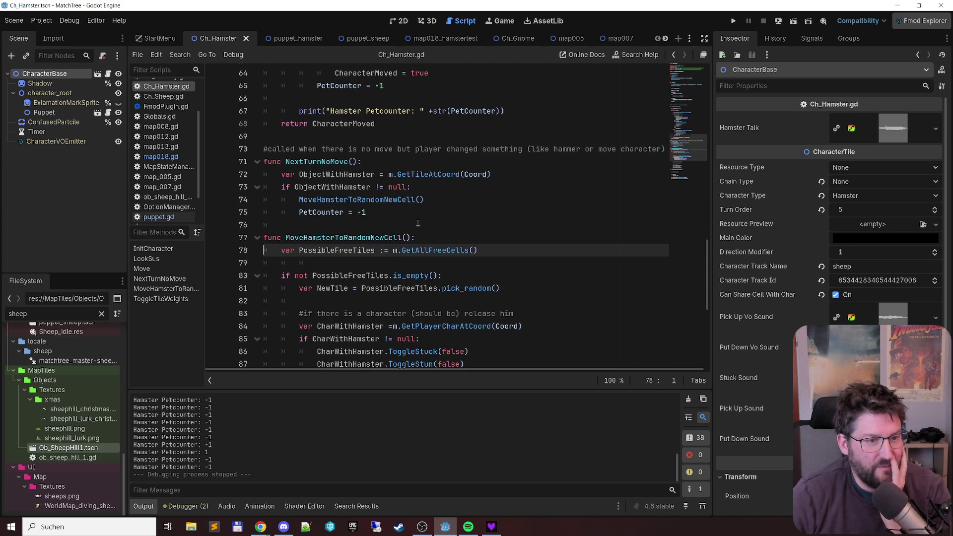
scroll(418, 224, down, 3)
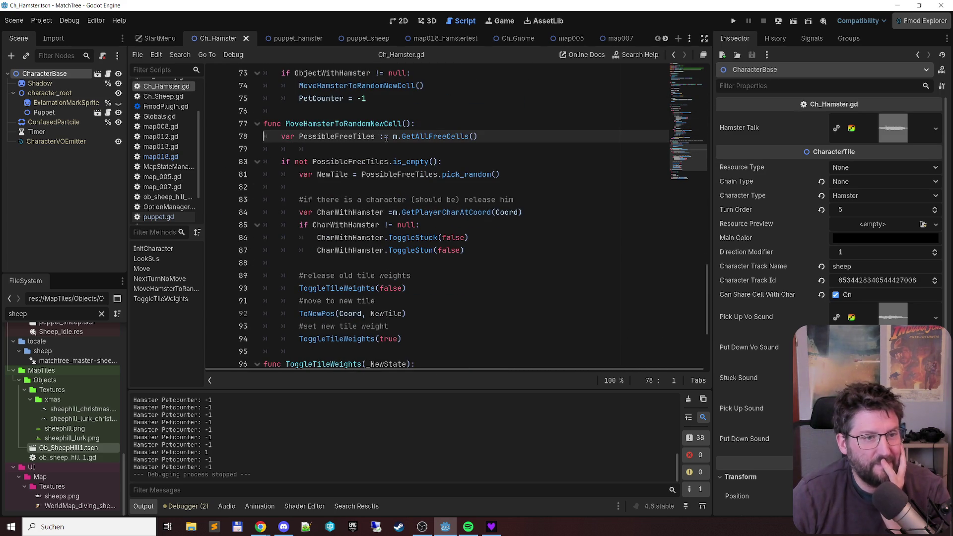
Step: Insert a single blank line before 'var NewTile' and move up to the PossibleFreeTiles line
click(365, 174)
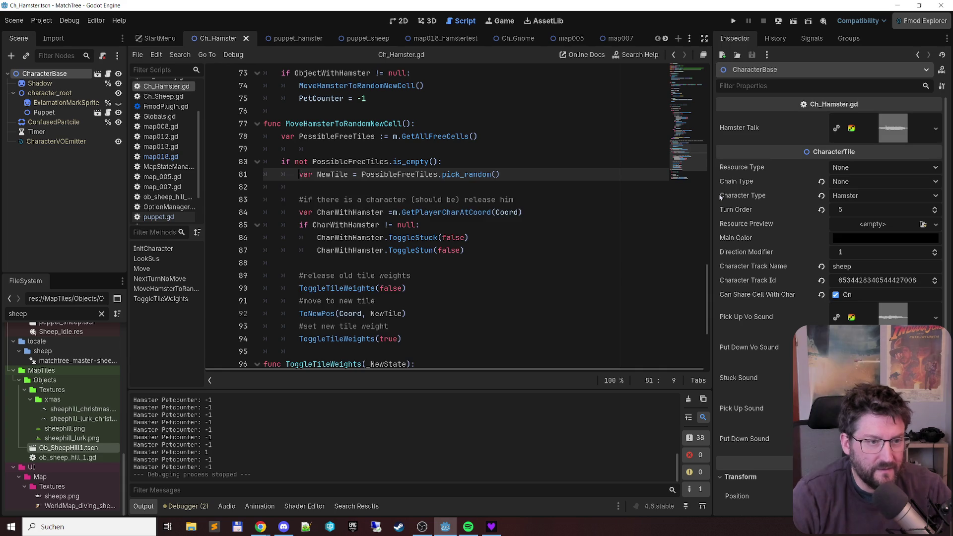
key(Home)
key(Return)
key(Return)
key(Up)
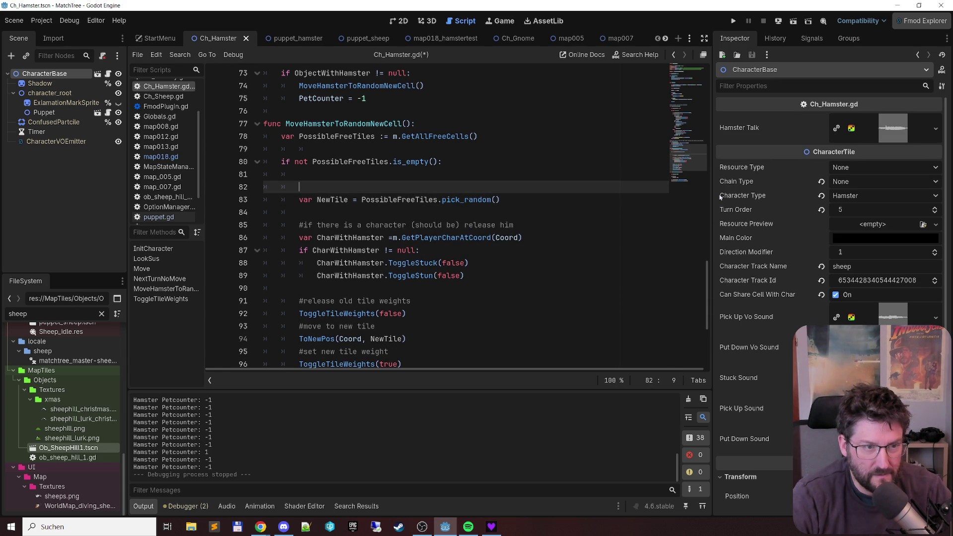
key(Up)
key(Down)
key(Up)
key(shift+Down)
key(BackSpace)
key(Up)
key(Up)
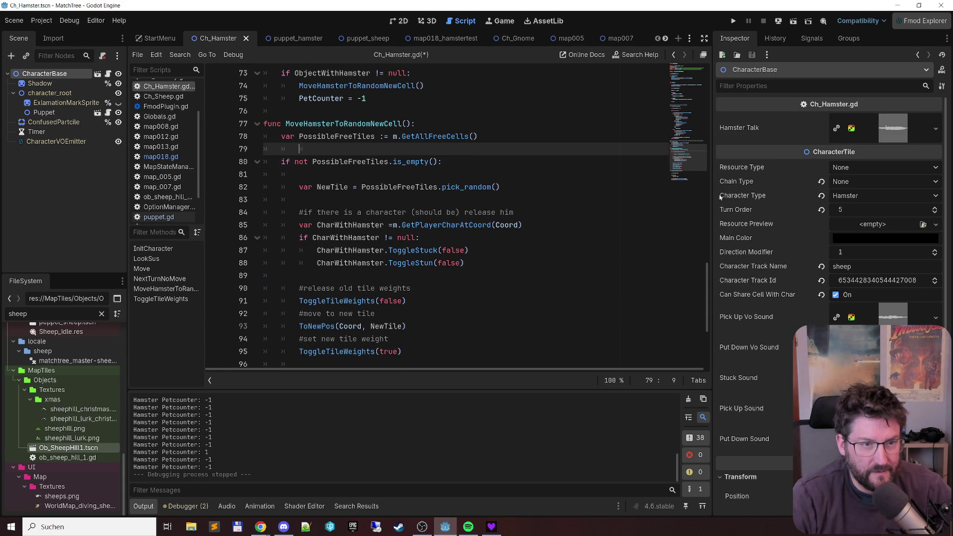
key(Up)
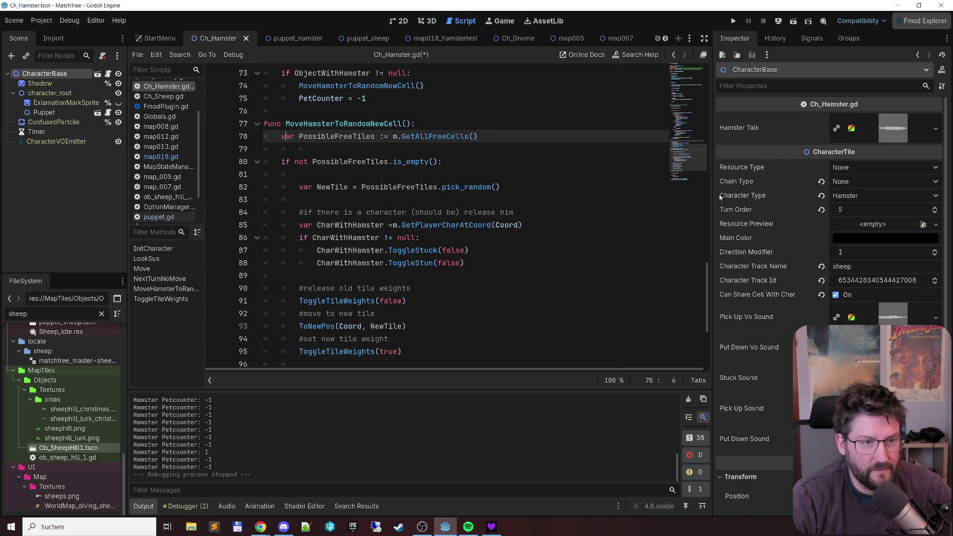
Step: Add a 'for char in m.Characters:' loop below the PossibleFreeTiles line
key(End)
key(Return)
key(Return)
text(FOR)
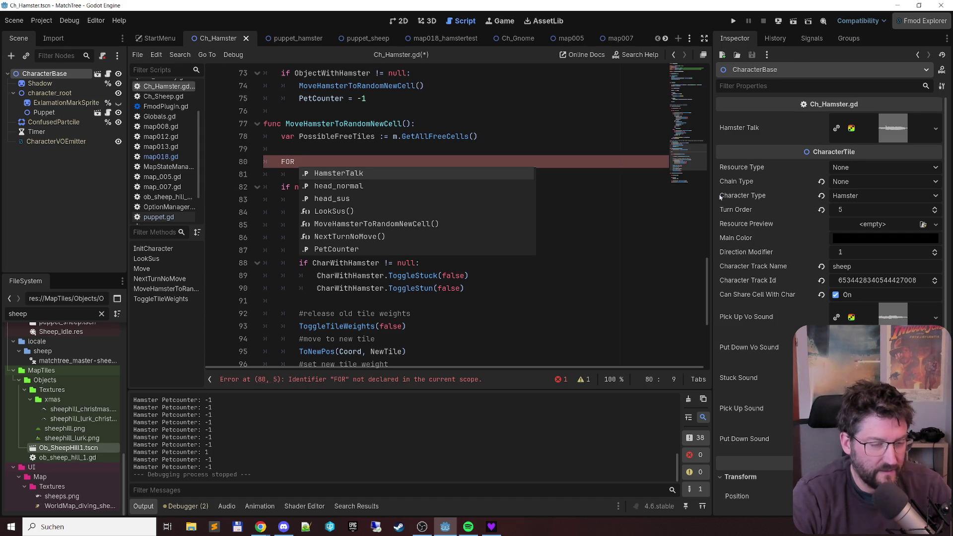
key(ctrl+shift+Left)
text(for )
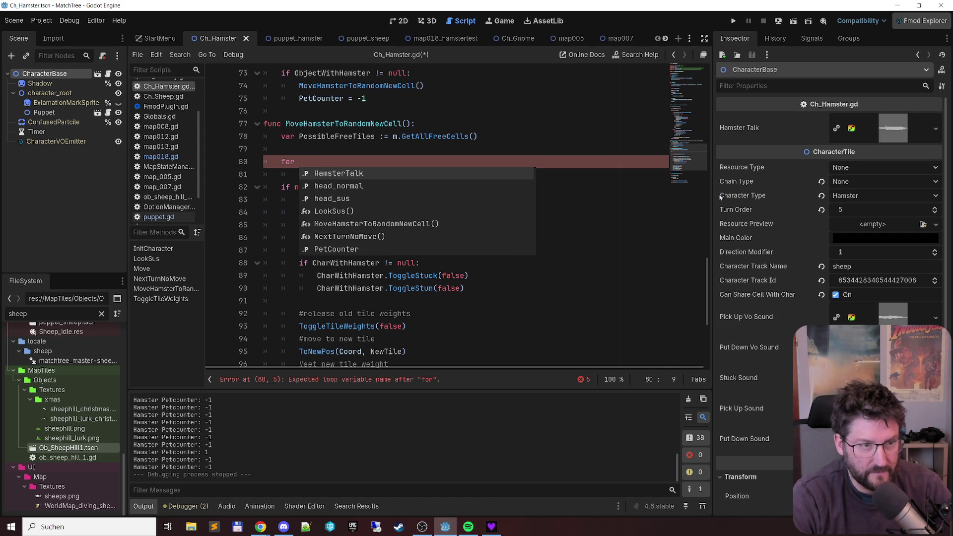
text(Free)
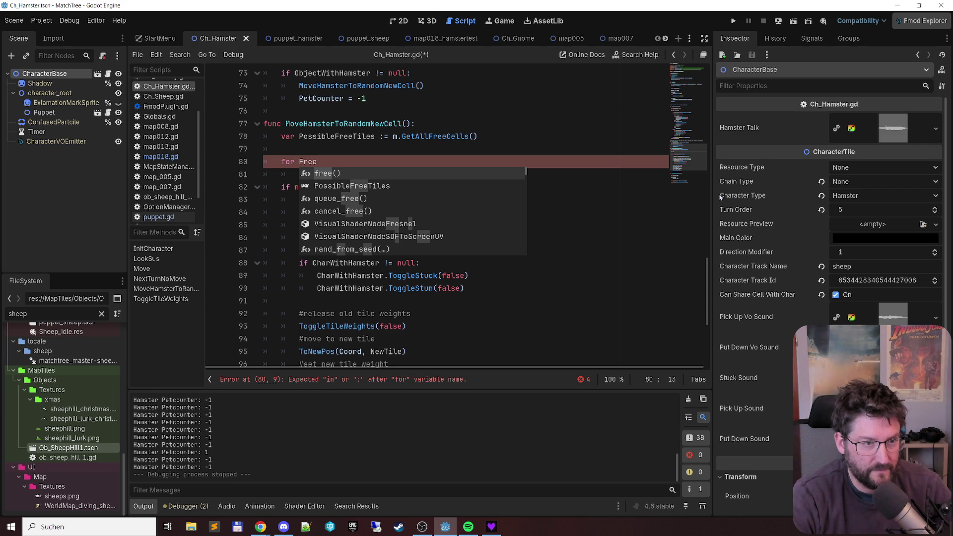
key(BackSpace)
key(BackSpace)
key(BackSpace)
key(BackSpace)
text(Cell in PossibleFreeTiles)
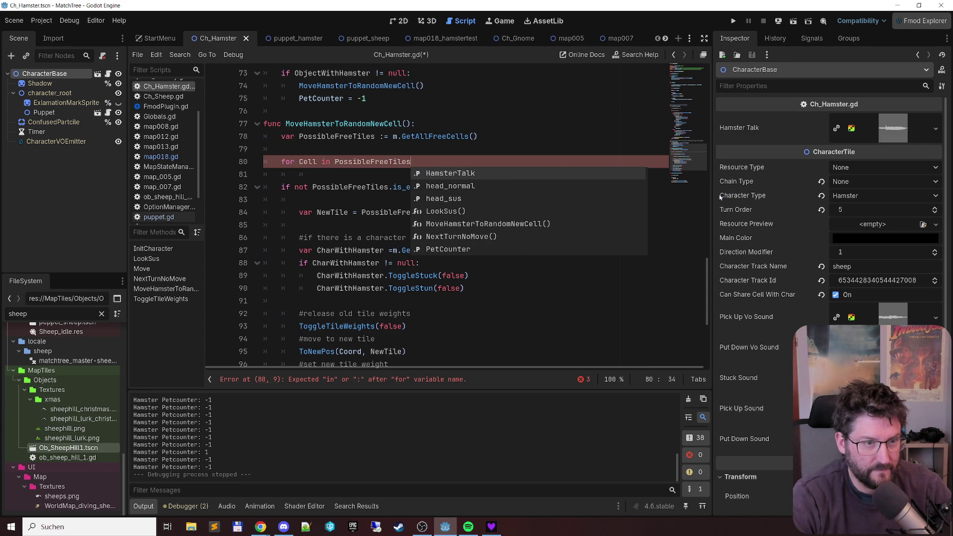
text(:)
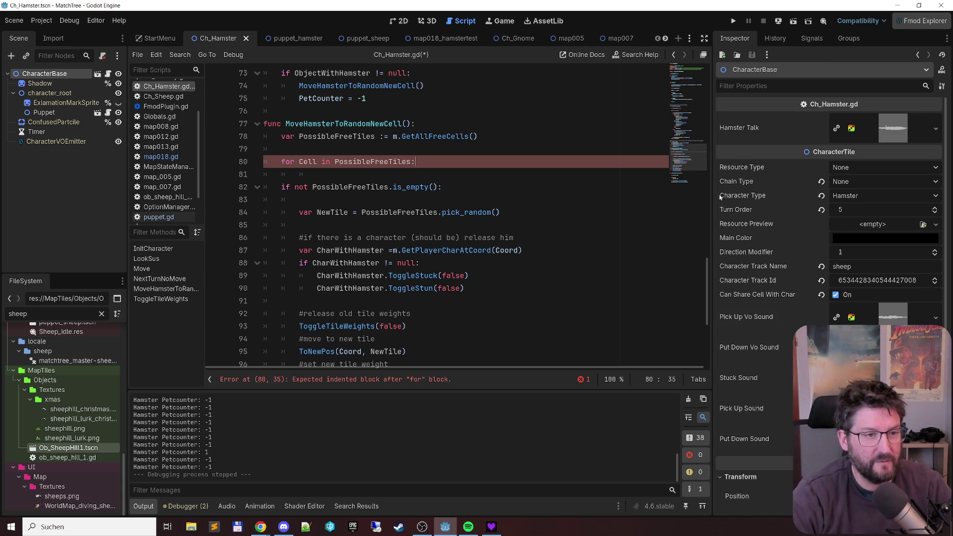
key(shift+Home)
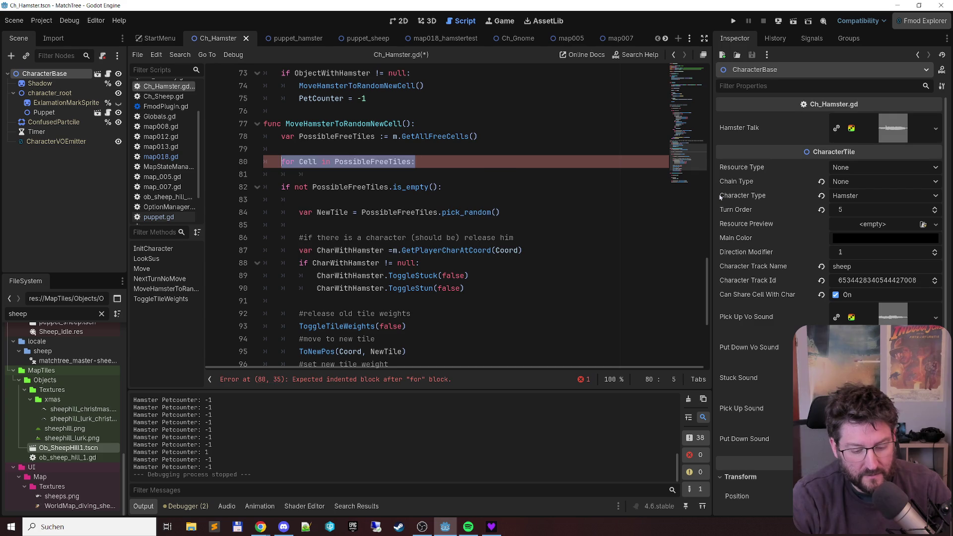
text(for m.C)
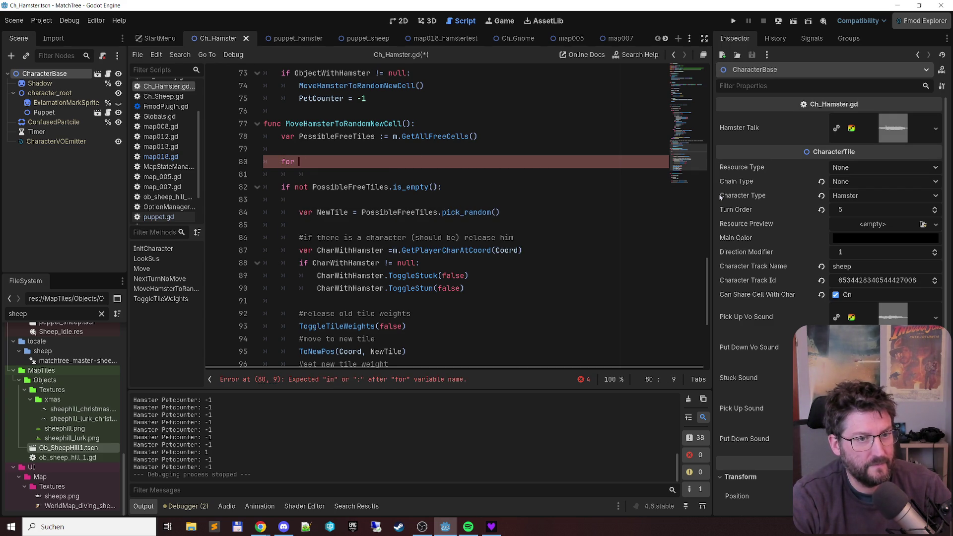
text(C)
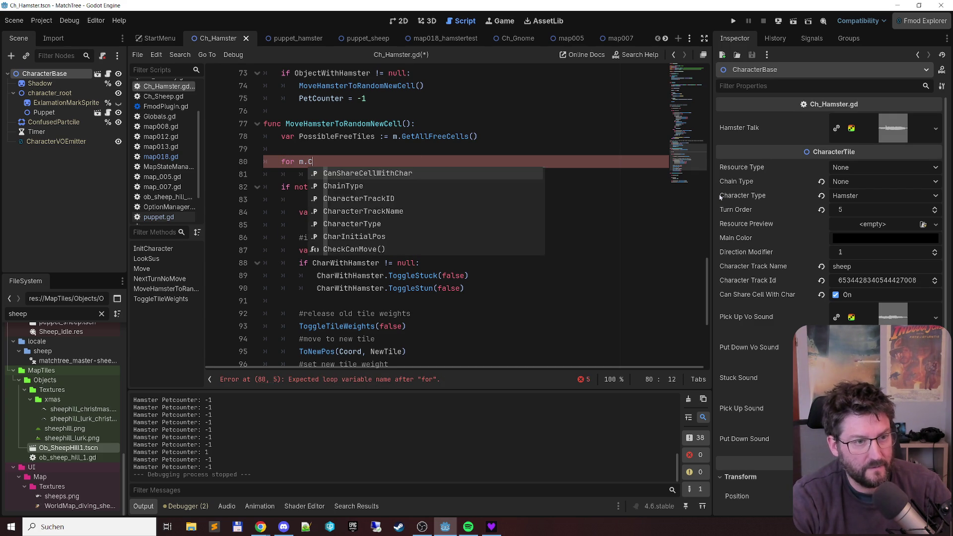
text(hact)
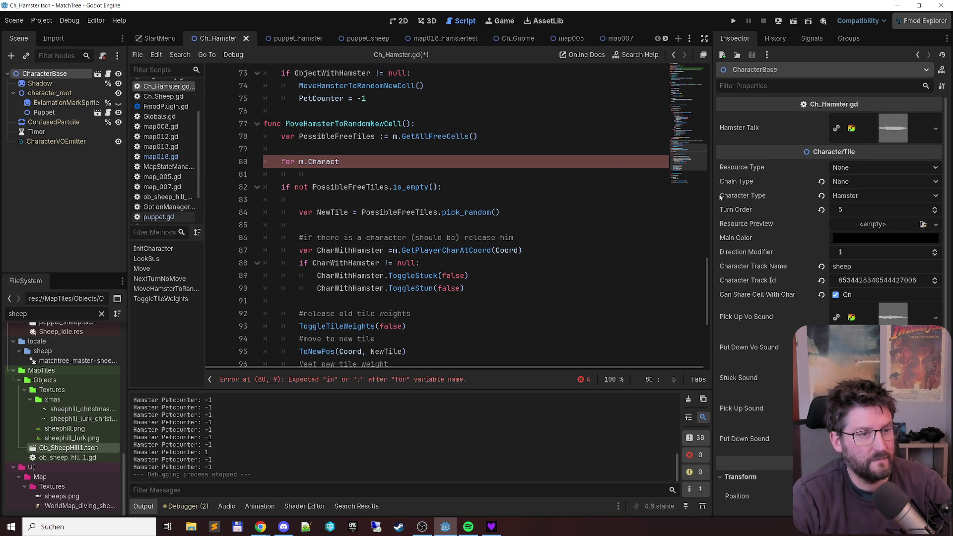
text(char in)
key(End)
key(BackSpace)
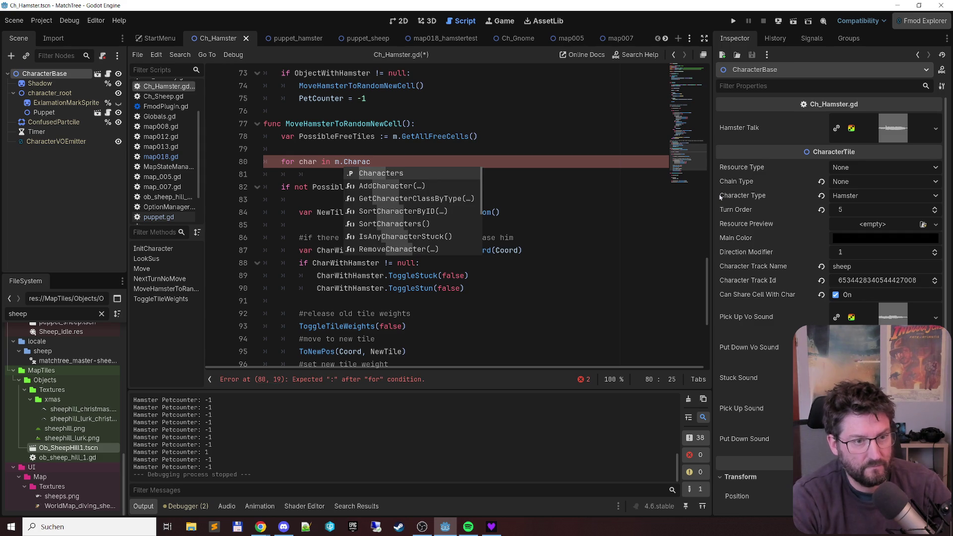
key(Return)
text(:)
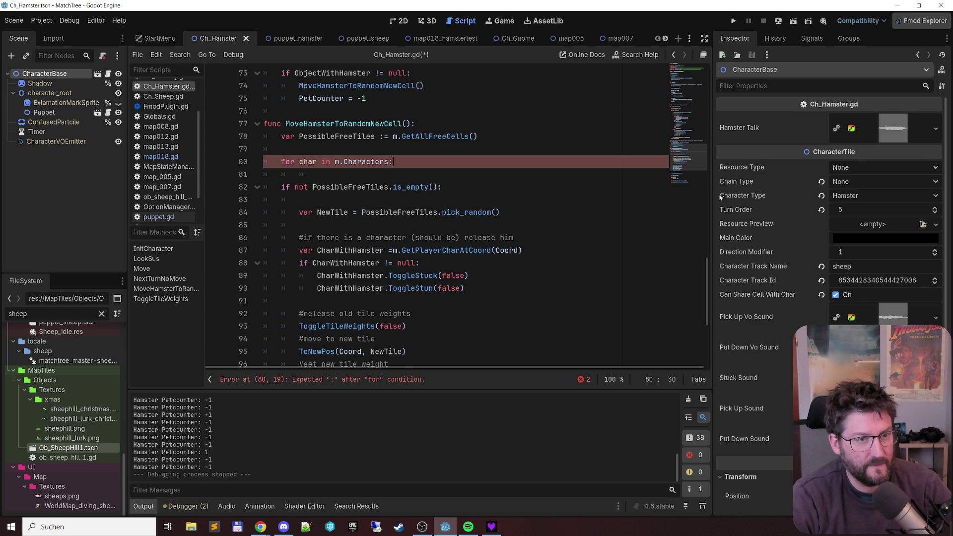
key(Return)
Step: Inside the loop, write 'if PossibleFreeTiles.has(char.Coord):' using autocomplete
text(i)
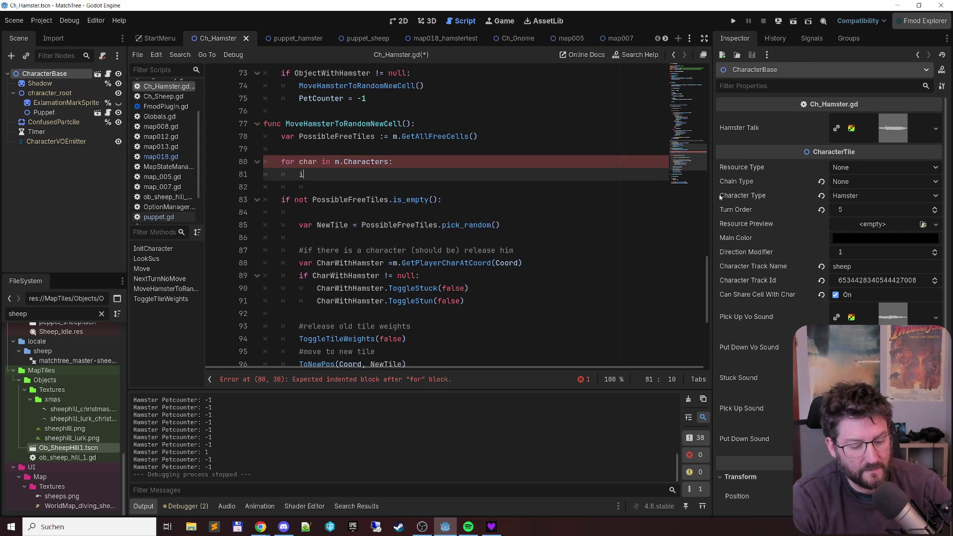
text(f char.Coord )
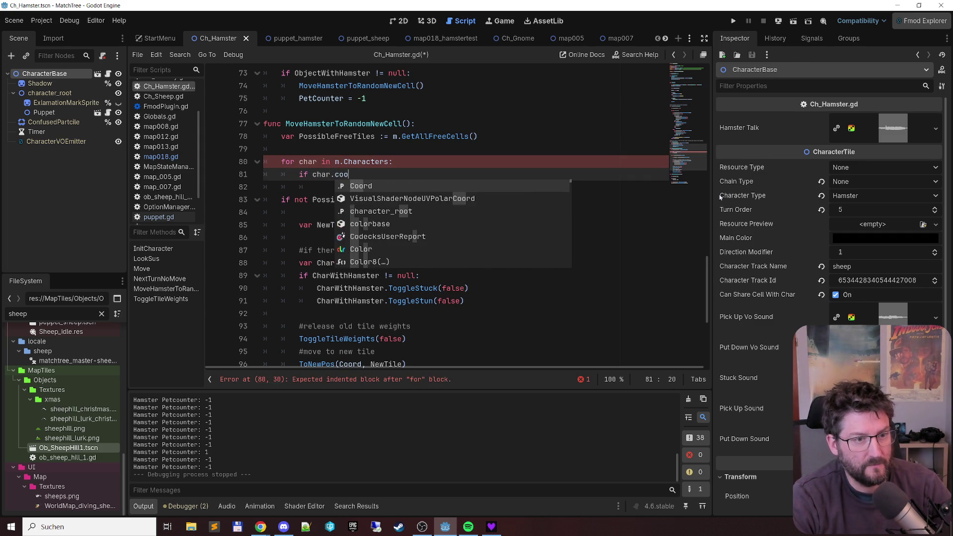
text(==)
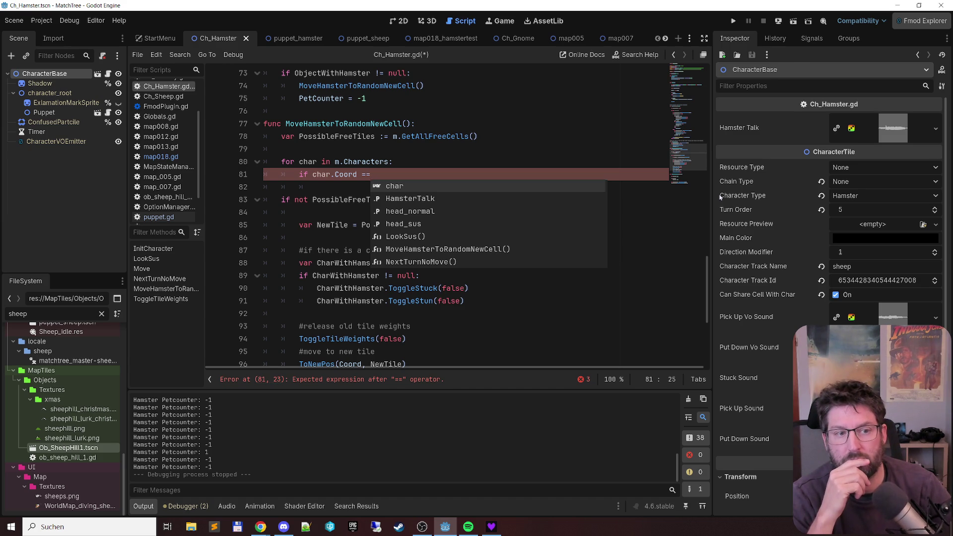
key(BackSpace)
key(BackSpace)
key(BackSpace)
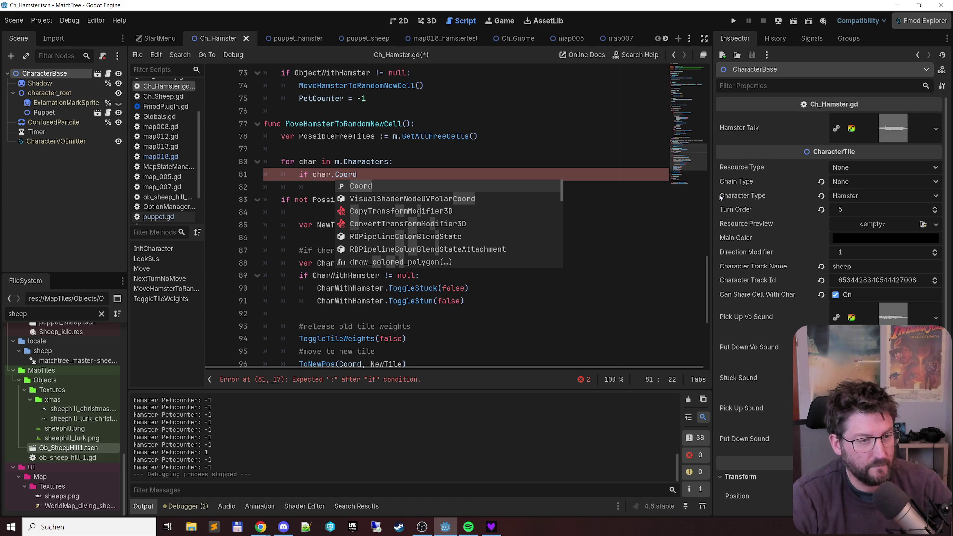
key(Escape)
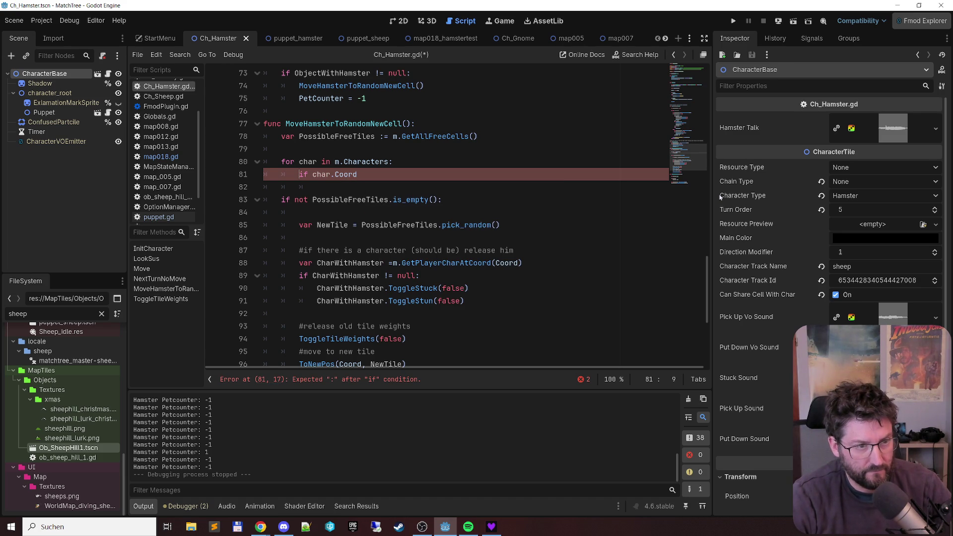
key(Right)
key(Right)
key(Right)
text(Poss)
key(Return)
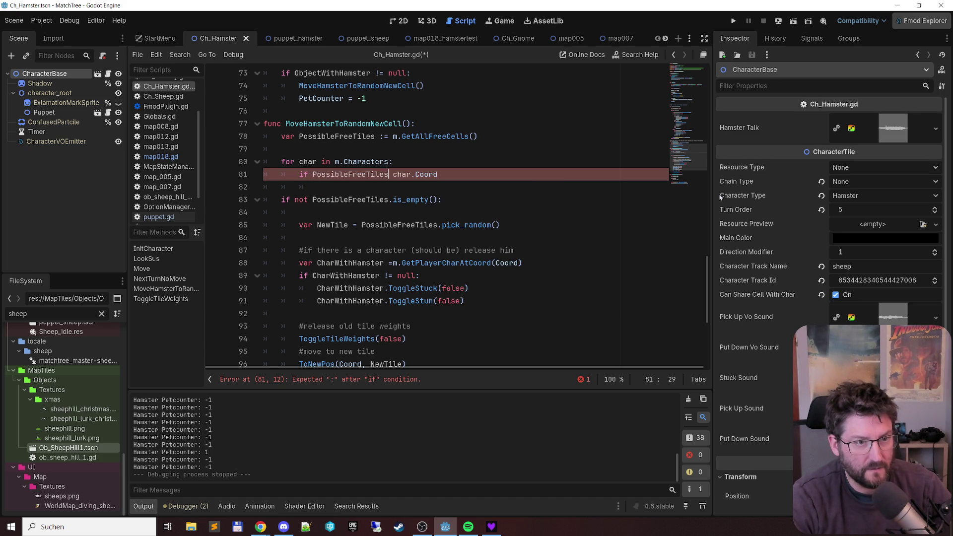
text(.ha)
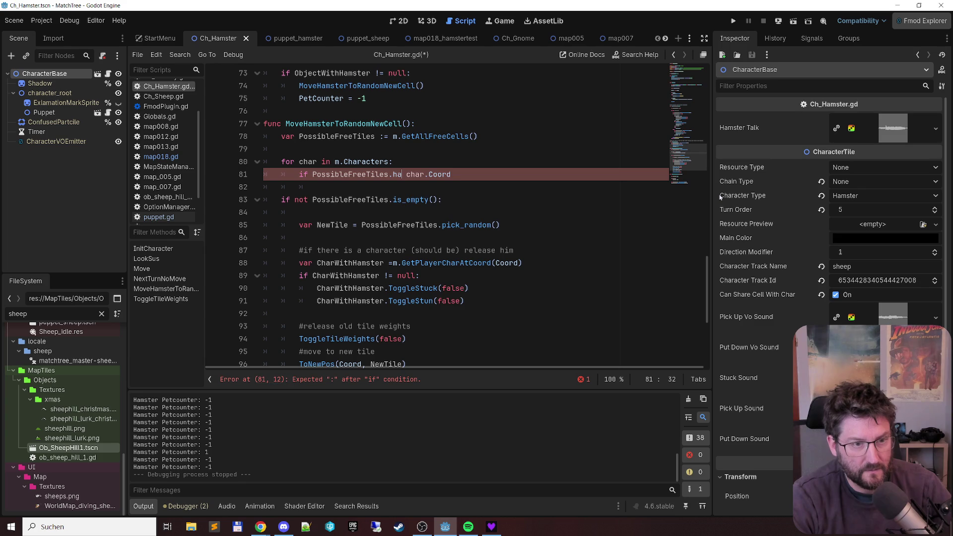
key(Return)
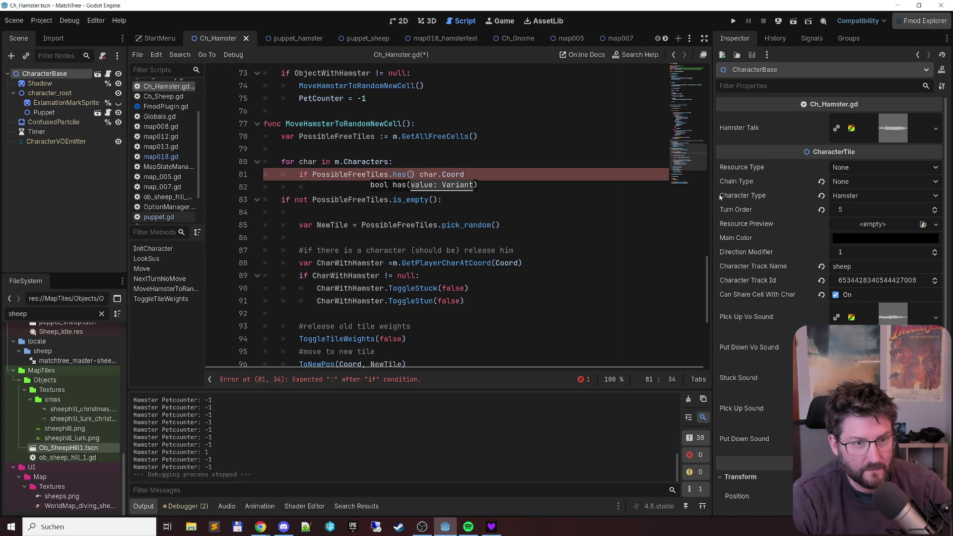
key(End)
text())
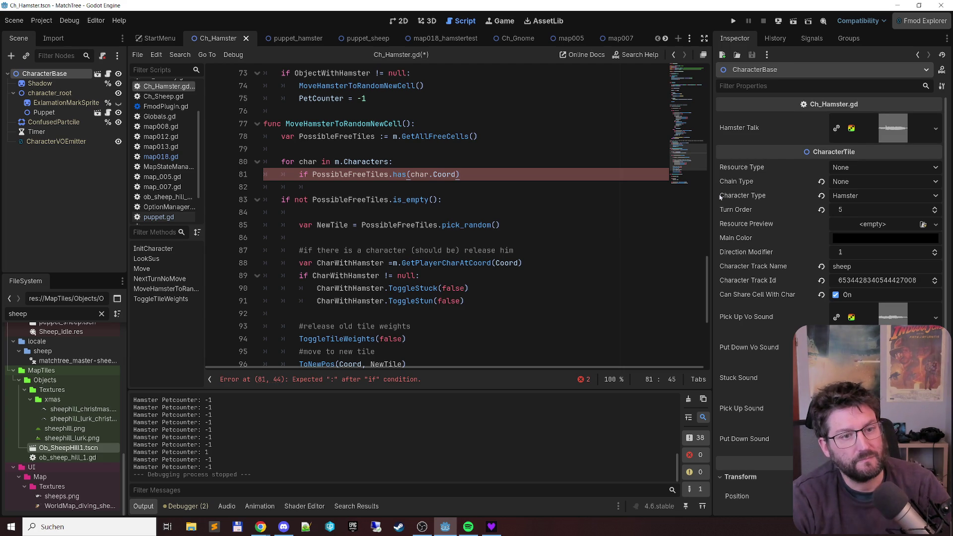
text(:)
key(Return)
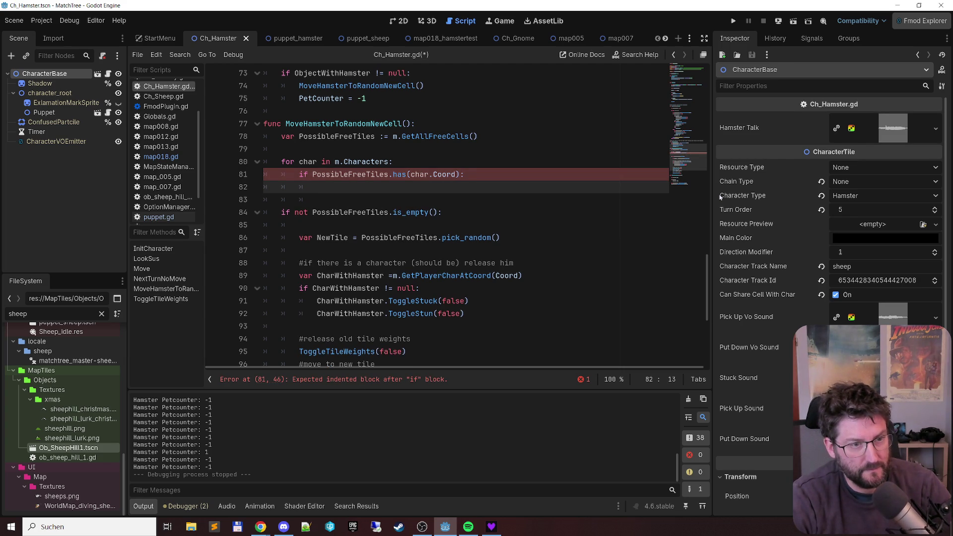
Step: Try a PossibleFreeTiles.duplicate_deep line in the if body, then delete it
key(Up)
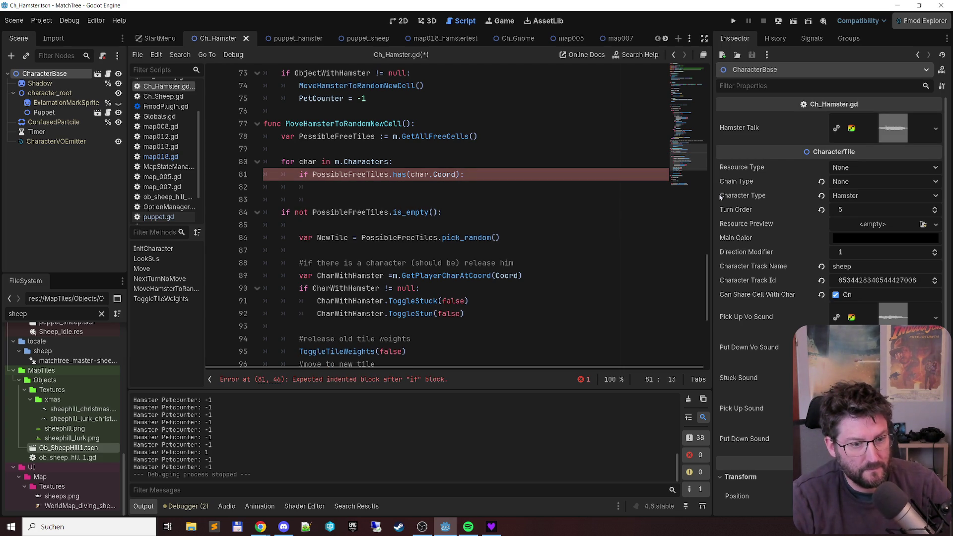
key(ctrl+shift+Right)
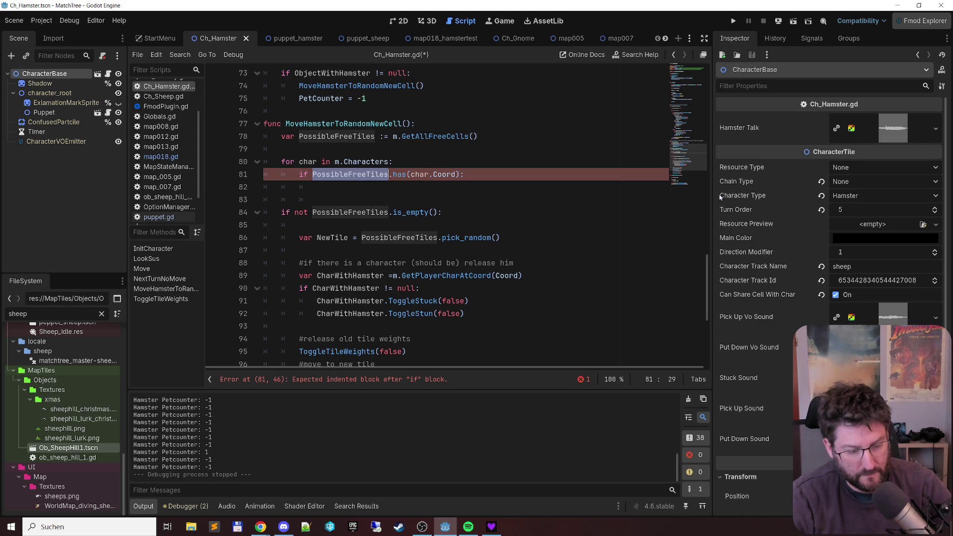
key(ctrl+c)
key(Down)
key(ctrl+v)
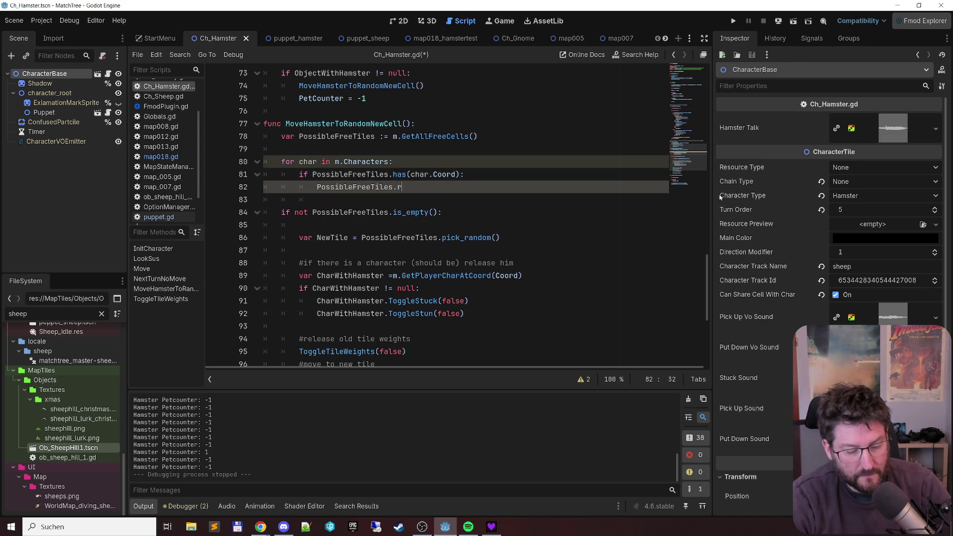
text(rem)
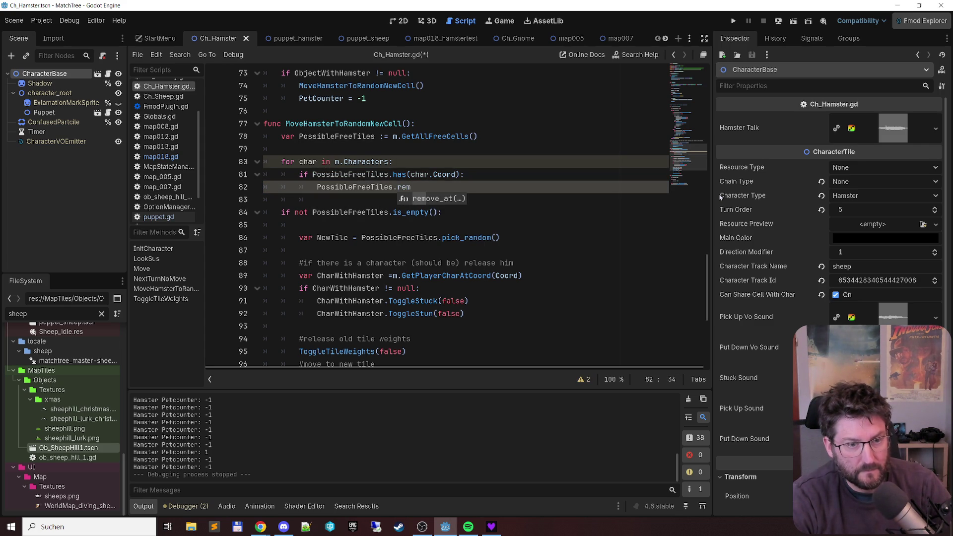
key(BackSpace)
key(BackSpace)
key(BackSpace)
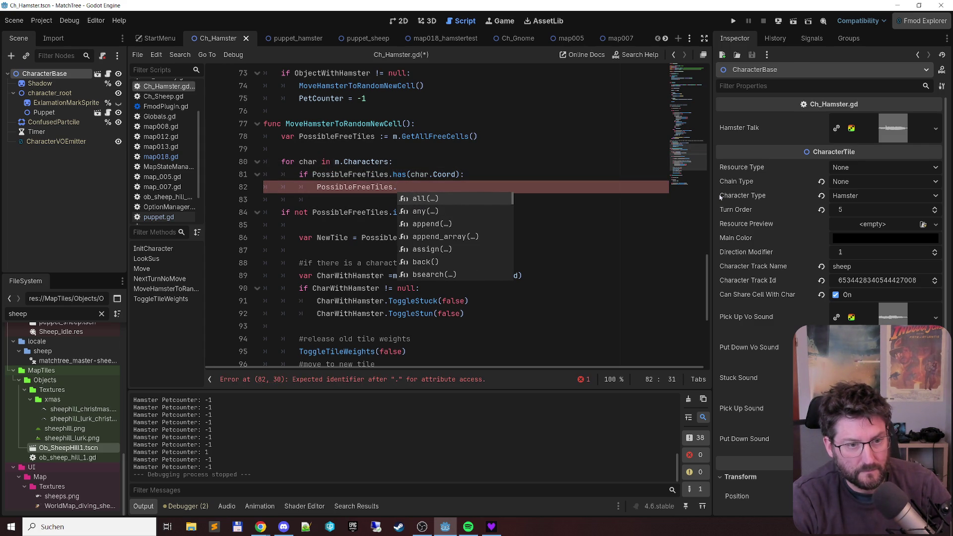
text(de)
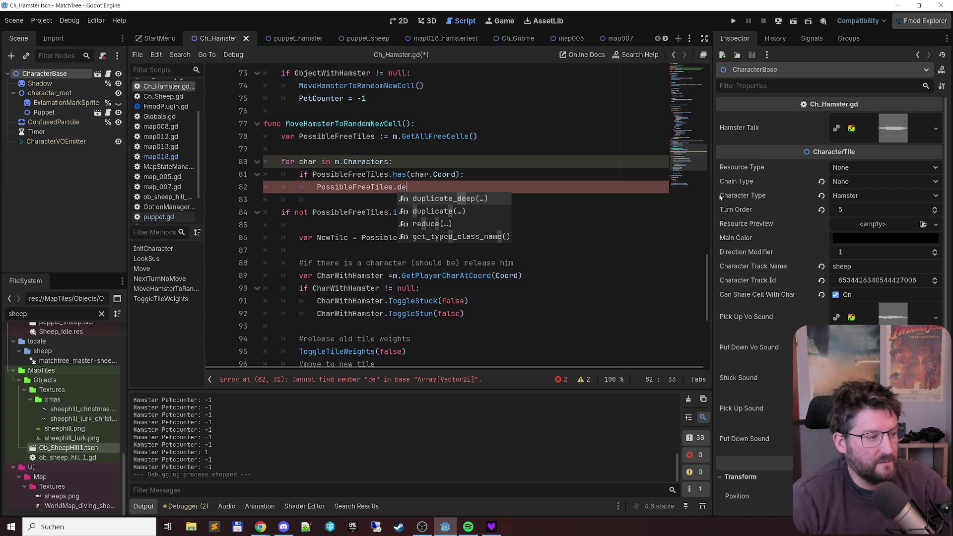
key(Return)
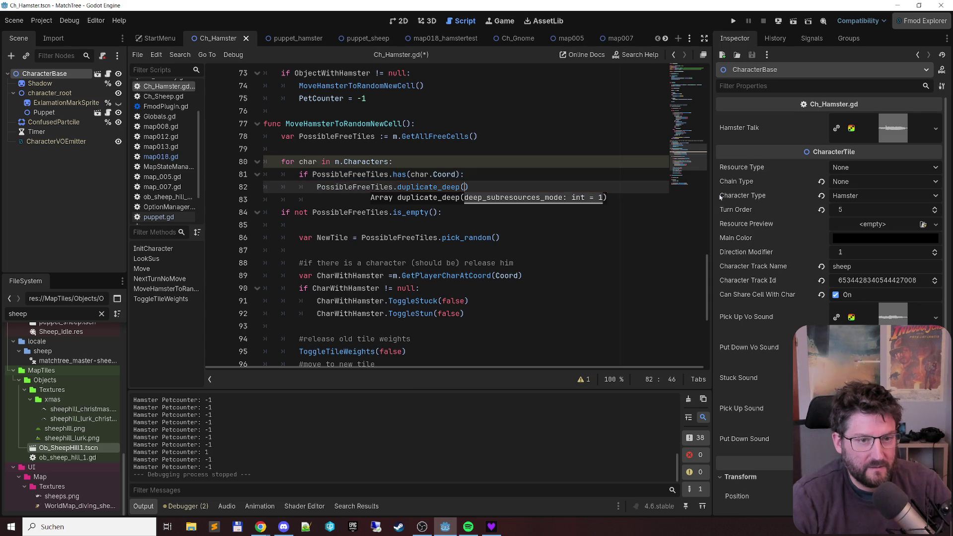
key(shift+Home)
key(BackSpace)
Step: Insert two blank lines above the m.Characters for loop
key(Up)
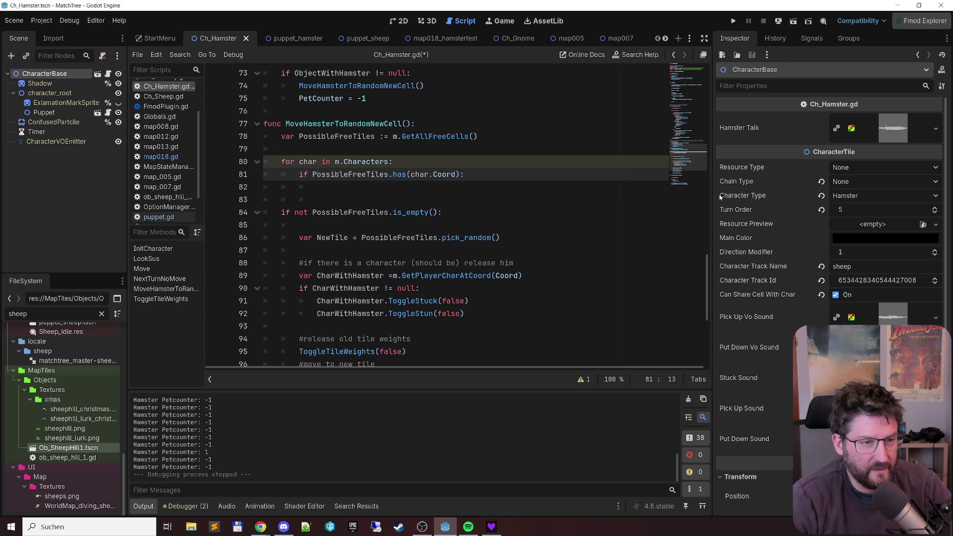
key(Up)
key(ctrl+shift+Return)
key(ctrl+shift+Return)
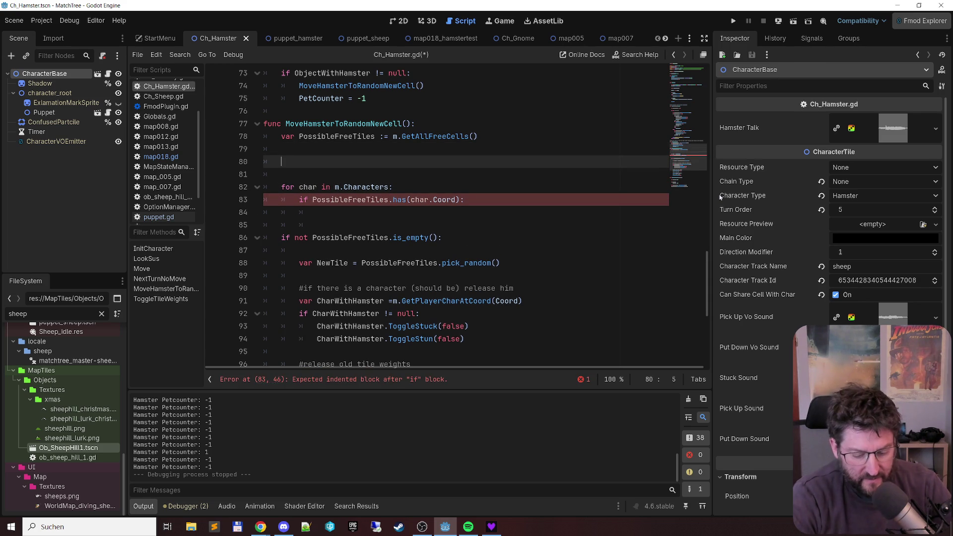
Step: Add 'PossibleFreeTiles = m.FilterByNoCharacter(PossibleFreeTiles)' after the GetAllFreeCells call
text(m.Fil)
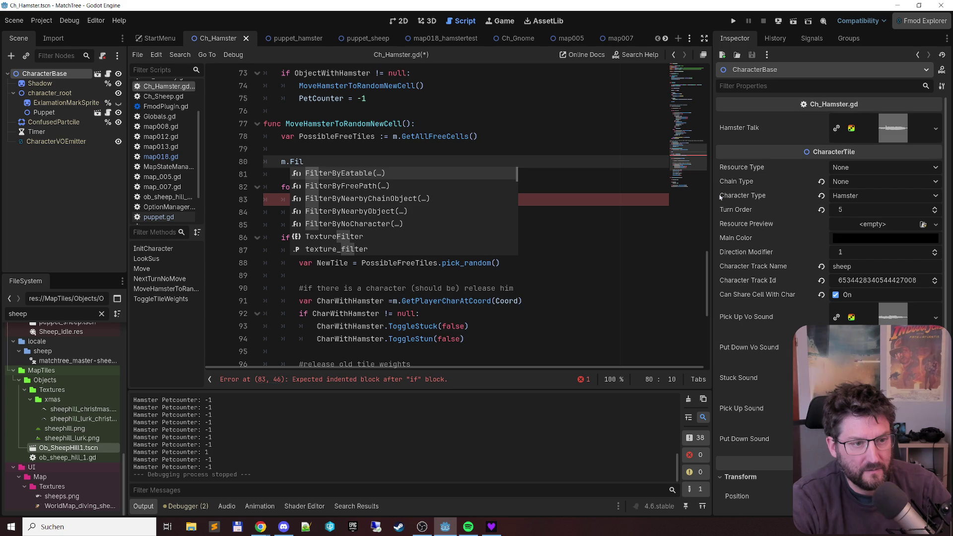
key(Down)
key(Down)
key(Down)
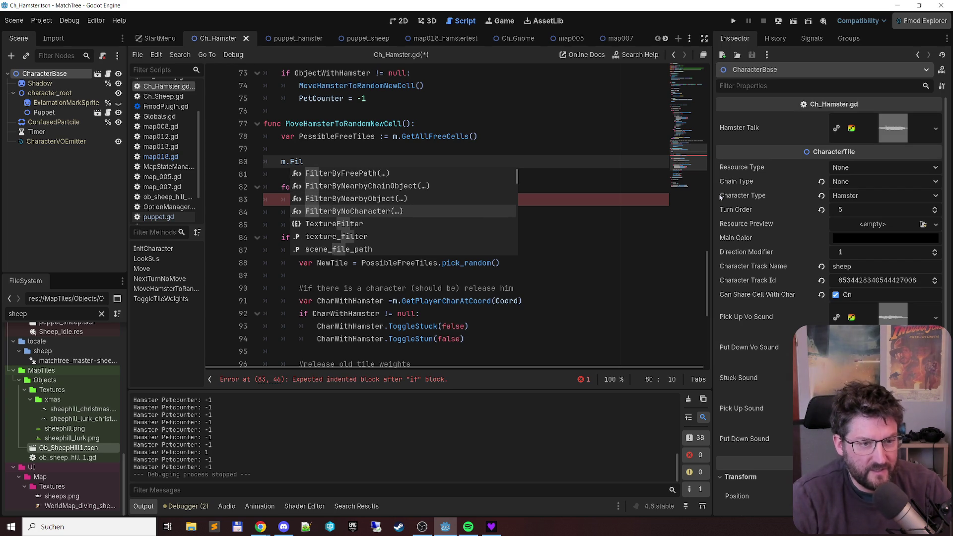
key(Return)
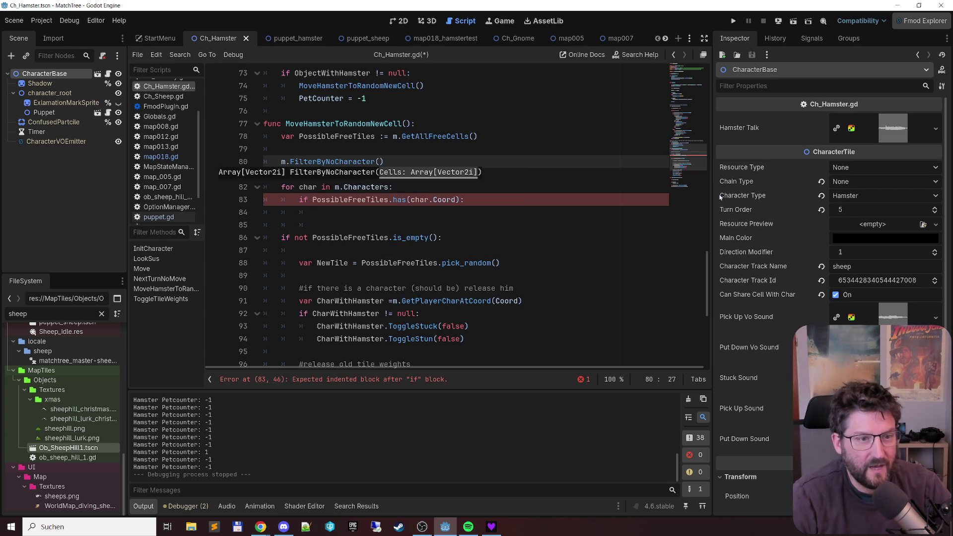
text(Poss)
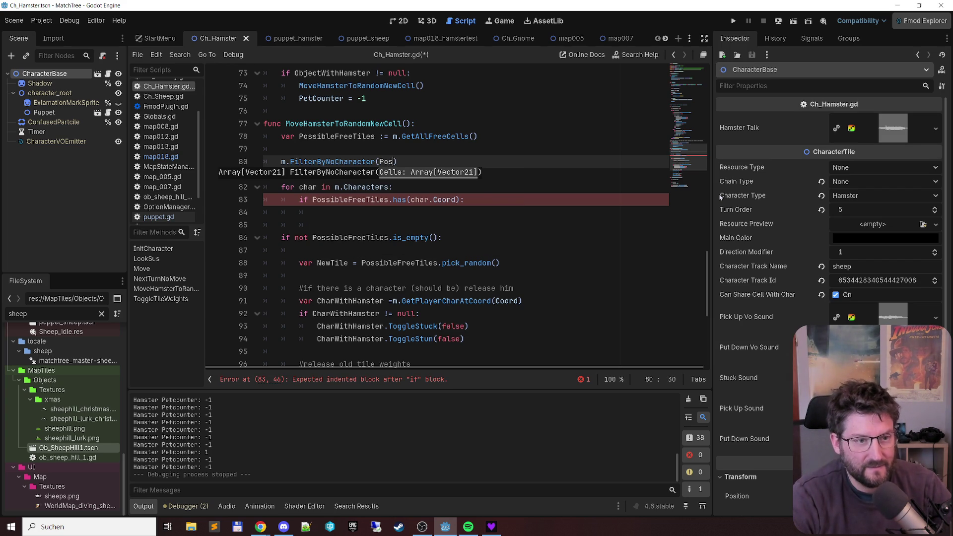
key(Return)
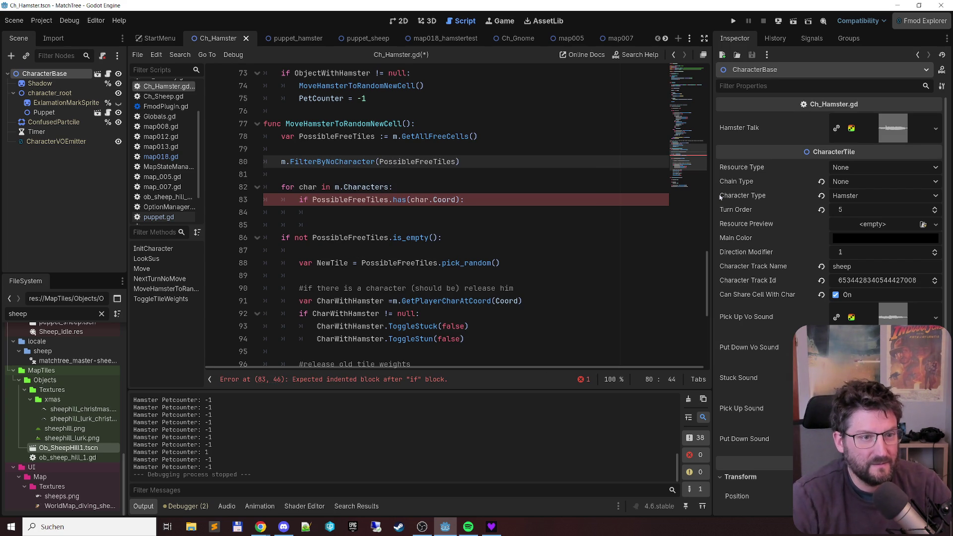
key(Home)
text(PossibleFreeTiles =)
Step: Delete the old character-checking loop and its leftover blank line below the new filter line
key(Home)
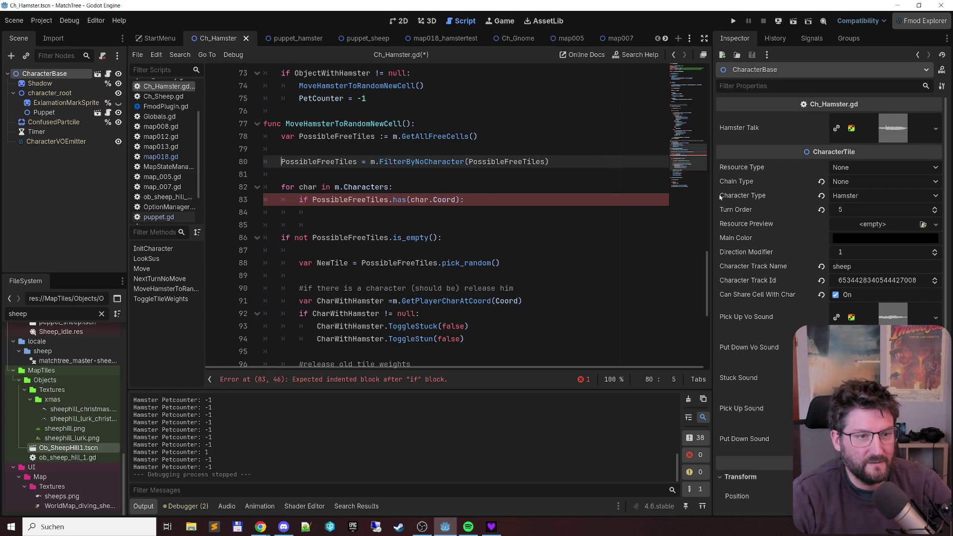
key(Down)
key(shift+Down)
key(shift+Down)
key(shift+Down)
key(Delete)
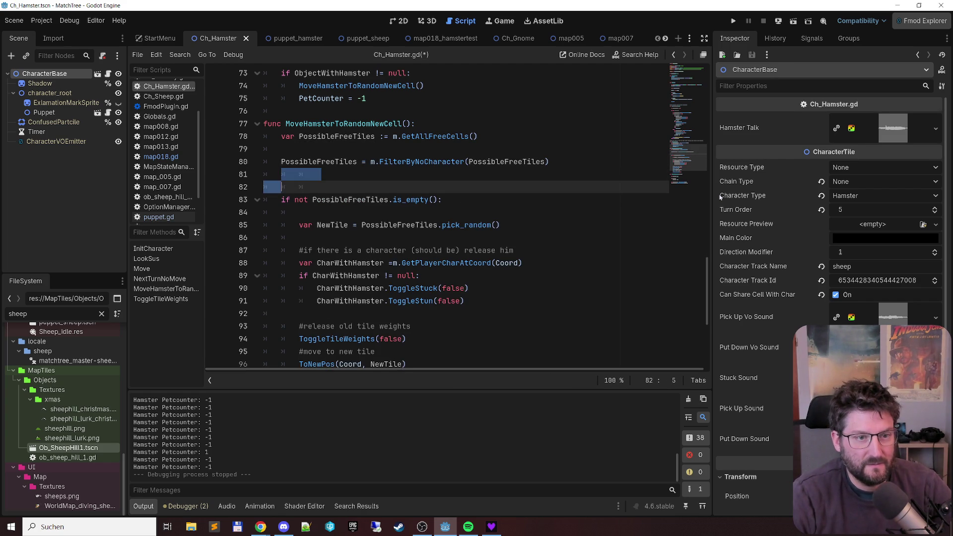
key(Delete)
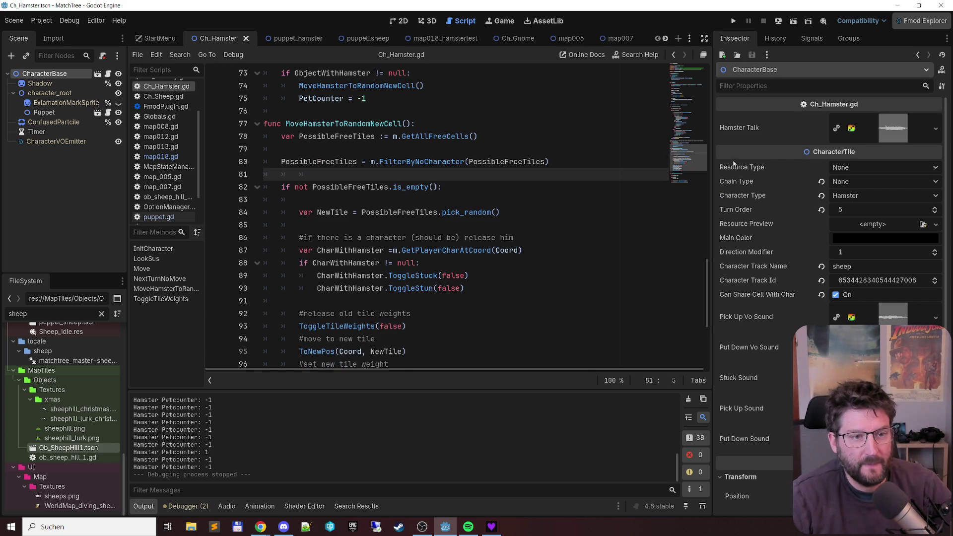
ctrl+click(452, 164)
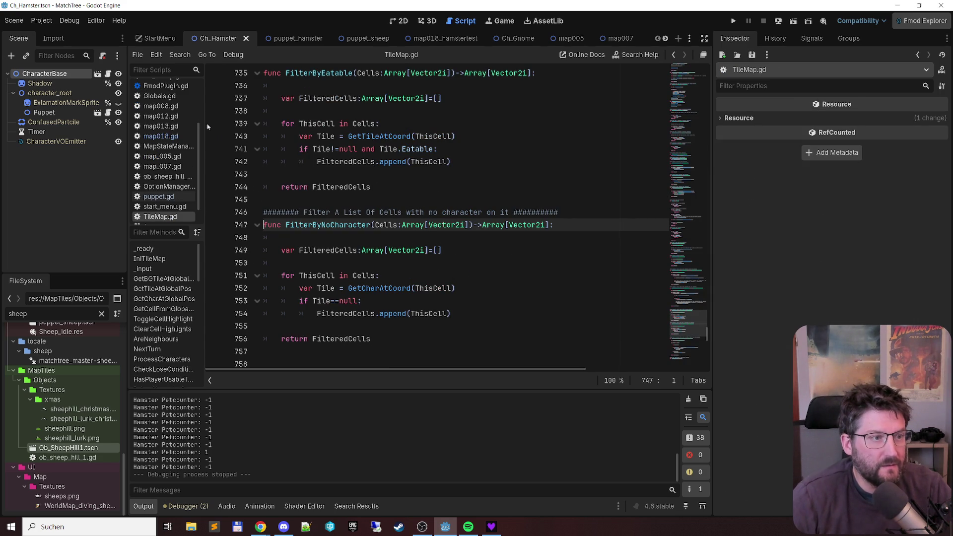
Step: Review FilterByNoCharacter in TileMap.gd, return to Ch_Hamster.gd, and run the project with F5
scroll(171, 188, up, 4)
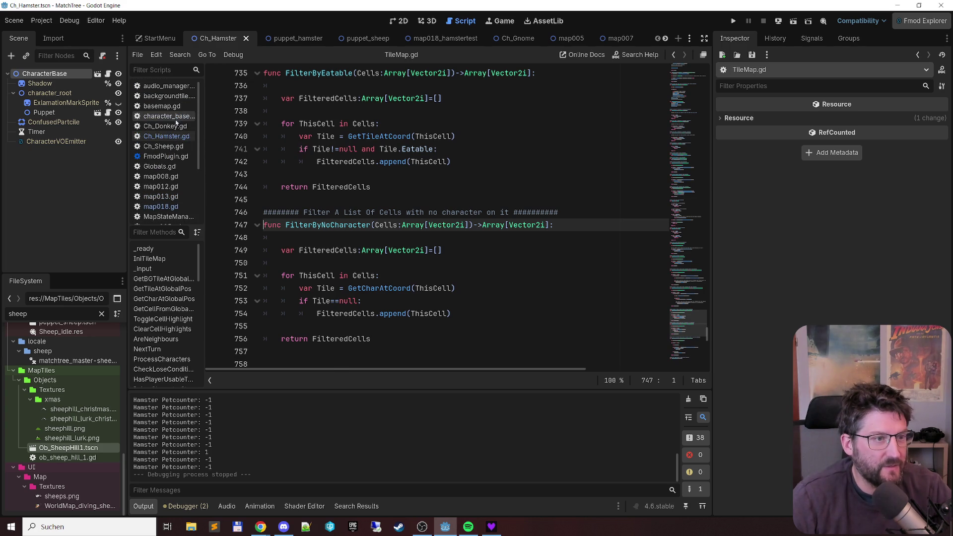
click(169, 136)
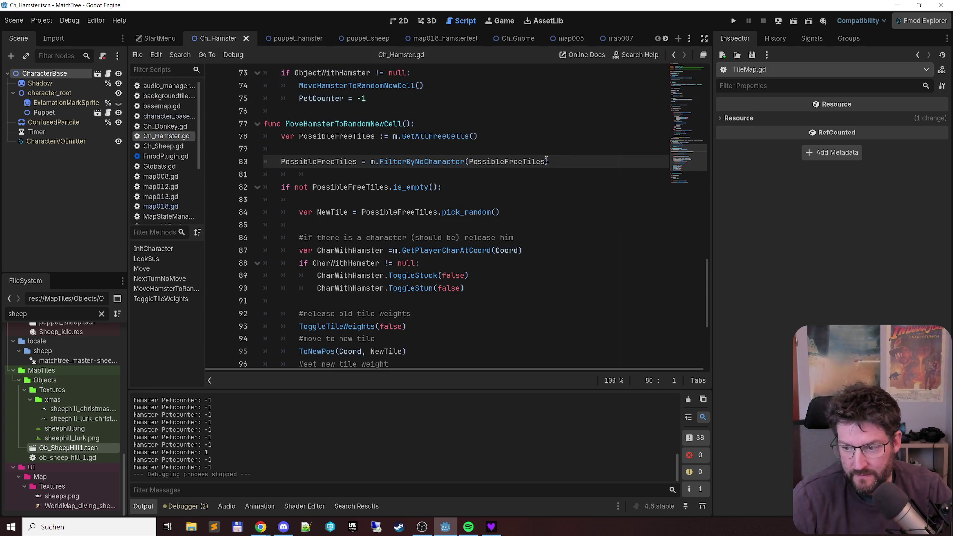
mouse_move(544, 158)
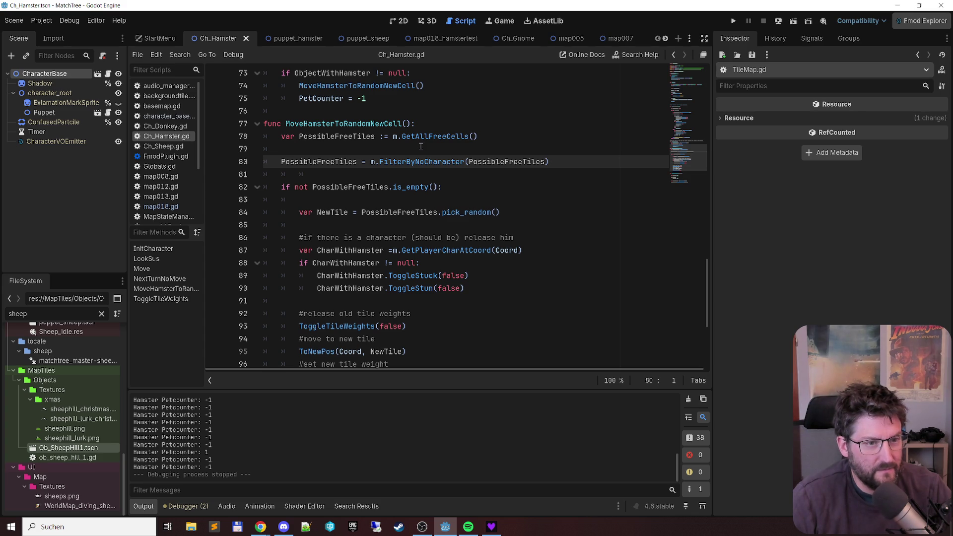
mouse_move(456, 164)
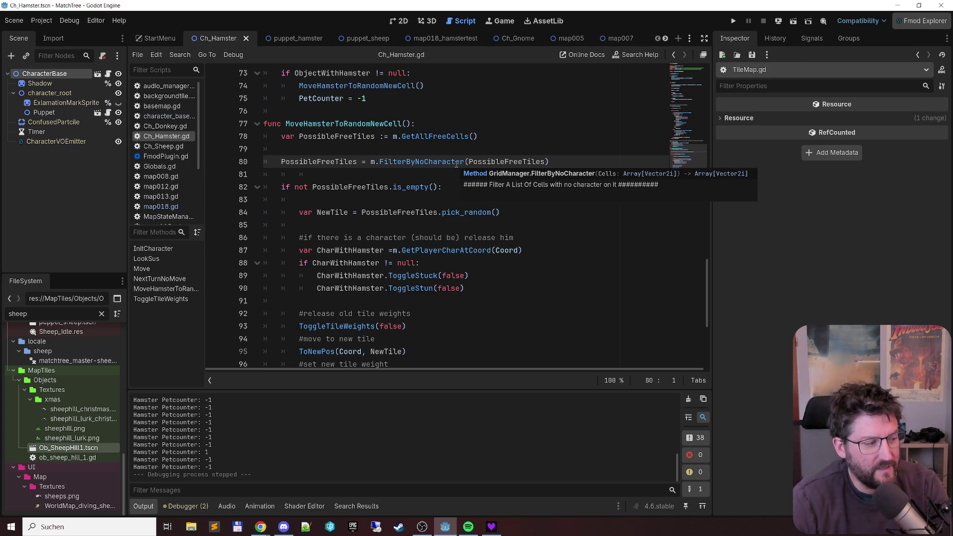
key(F5)
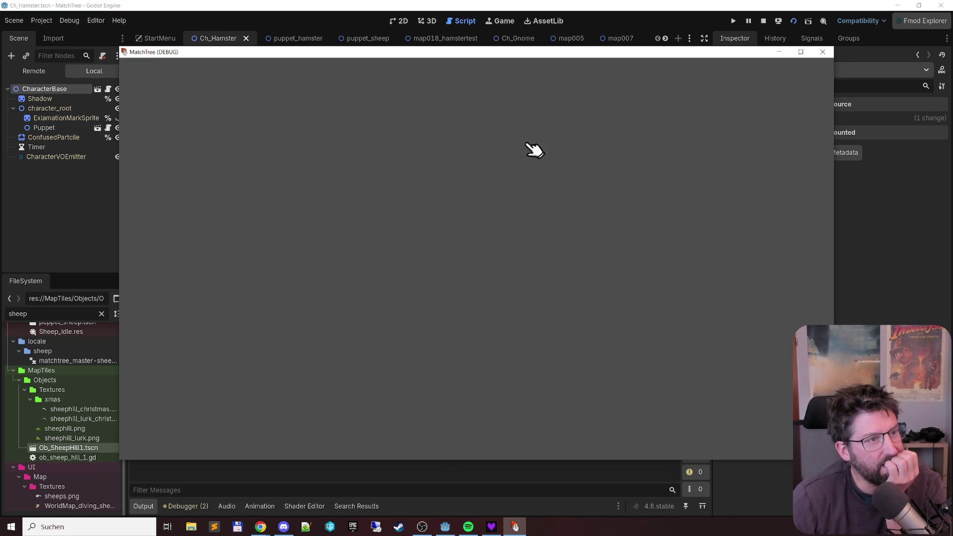
Step: Stop the running game and launch the map018_hamstertest scene with F6, past the gnome's dialog
click(822, 52)
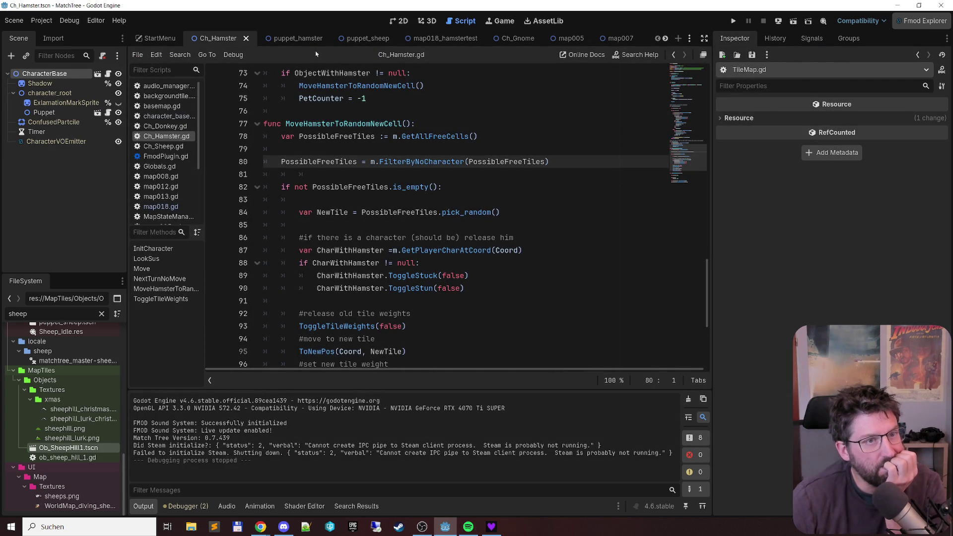
click(447, 39)
key(F6)
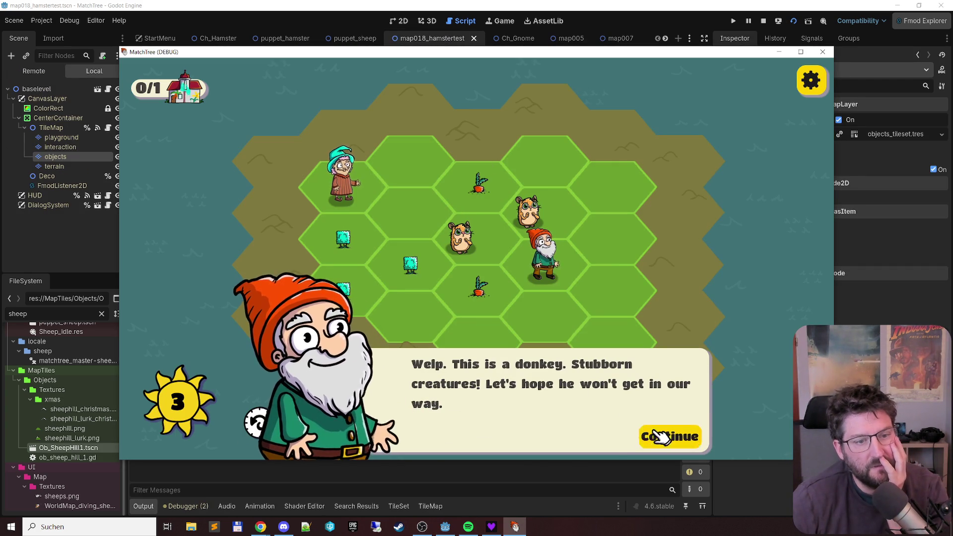
click(660, 437)
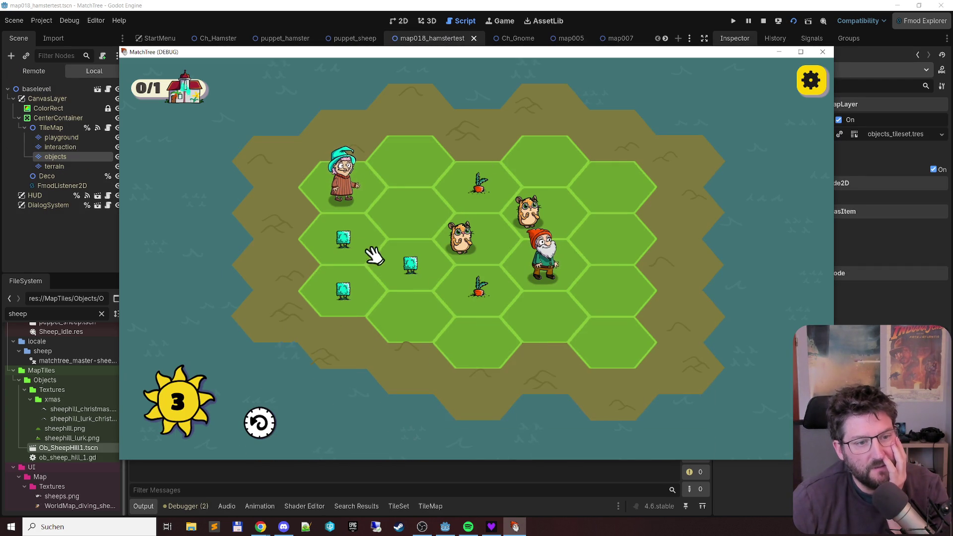
Step: Play merge turns, combining bushes into double and big bushes and carrots into a triple carrot
click(332, 281)
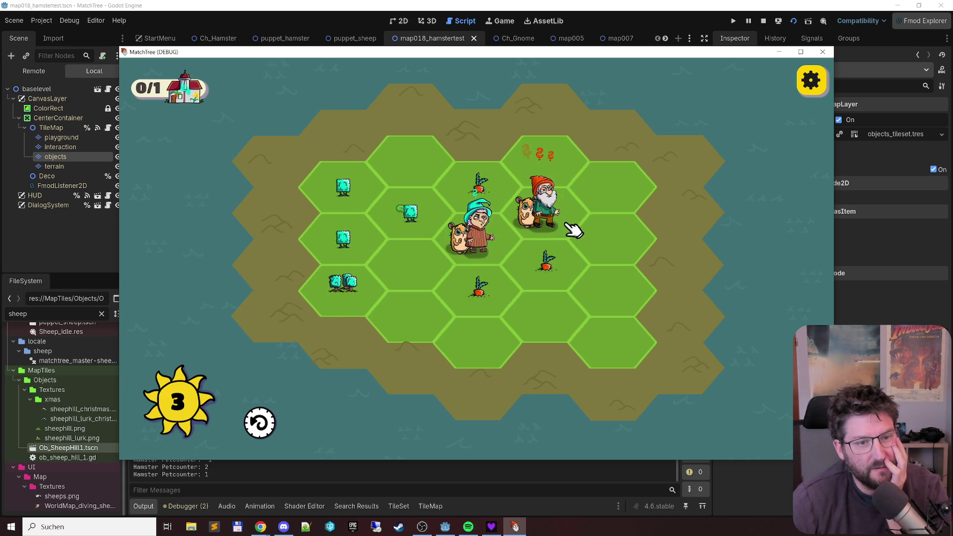
click(496, 253)
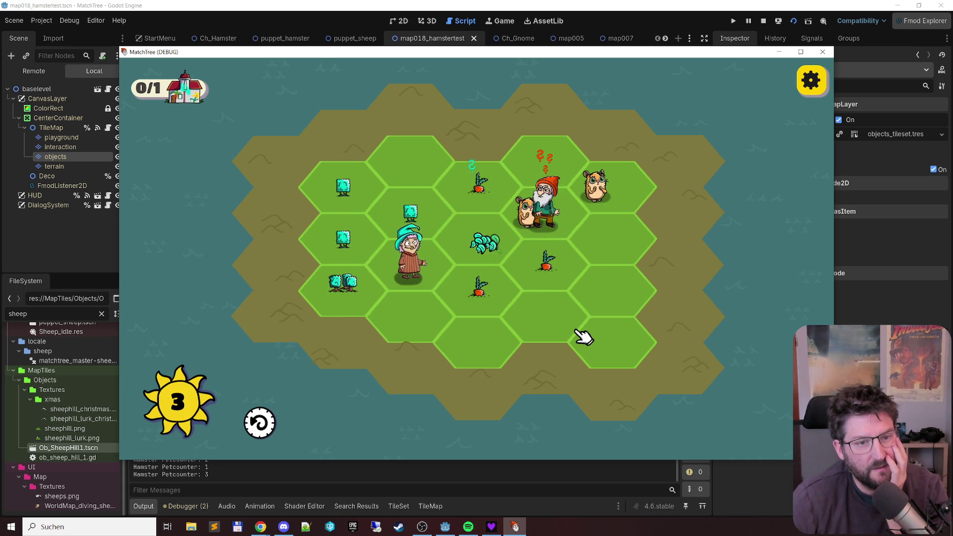
drag(549, 213, 558, 332)
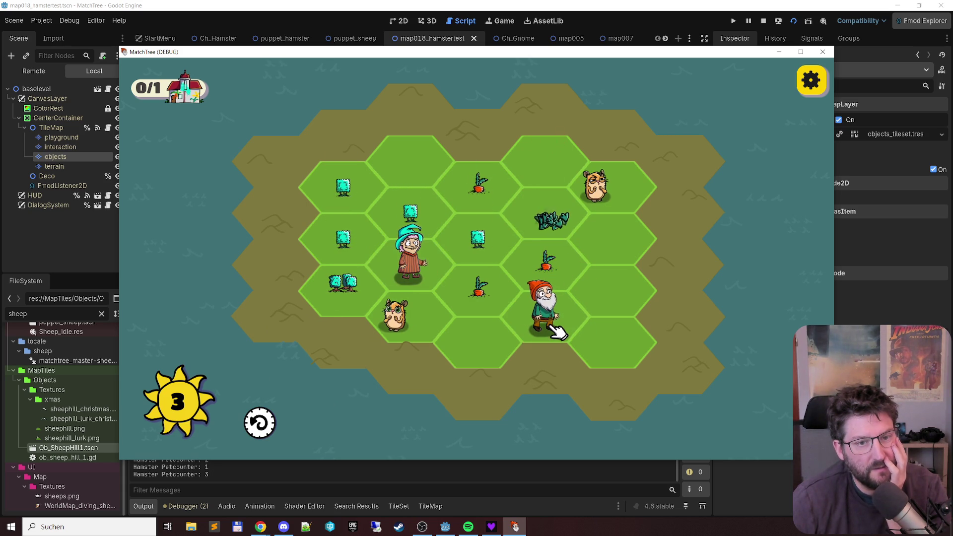
mouse_move(472, 247)
mouse_down()
mouse_move(351, 187)
mouse_move(347, 243)
mouse_up()
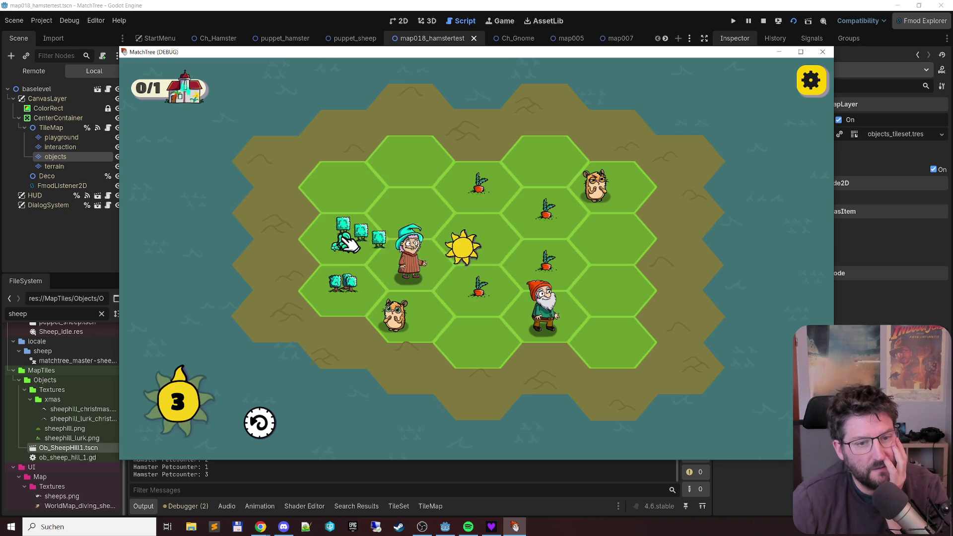
mouse_move(546, 318)
mouse_down()
mouse_move(536, 270)
mouse_move(481, 195)
mouse_up()
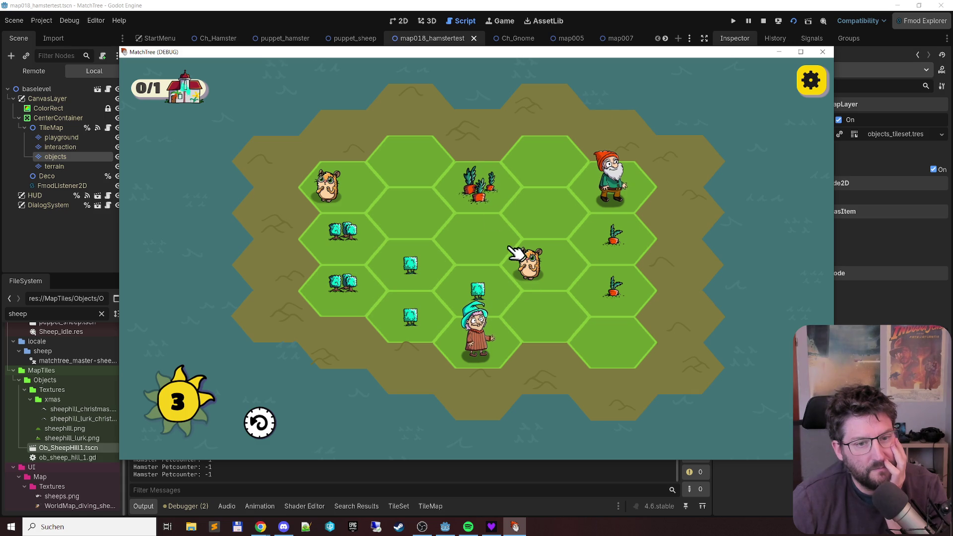
drag(423, 270, 394, 330)
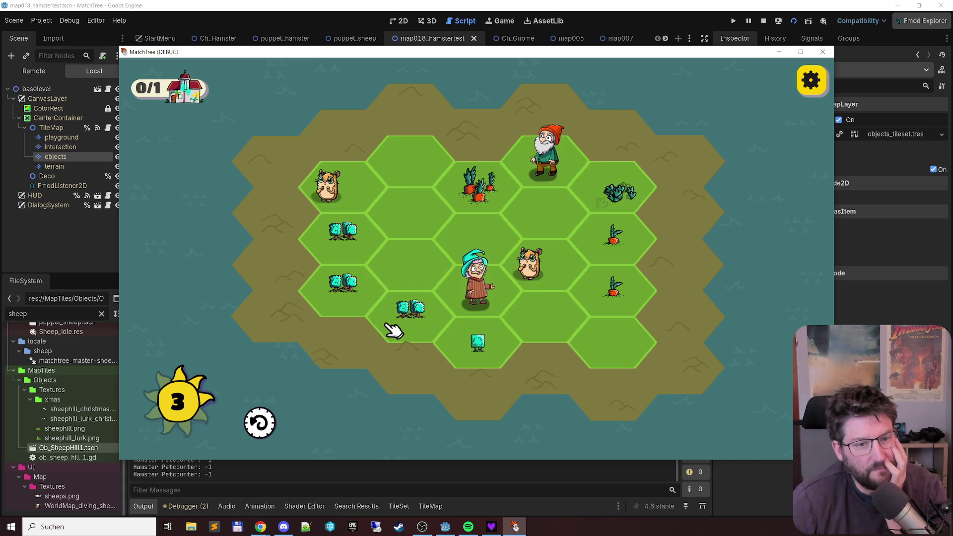
drag(345, 248, 400, 324)
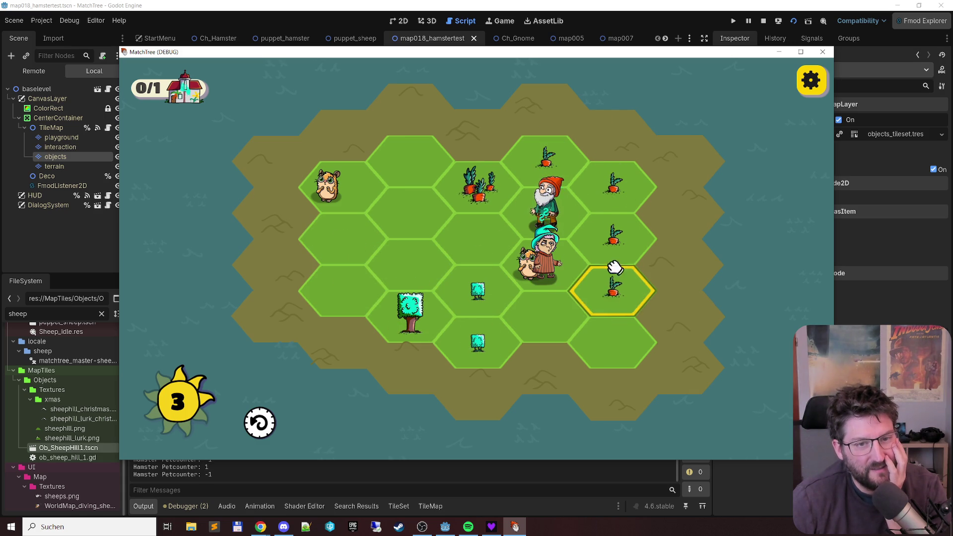
click(613, 287)
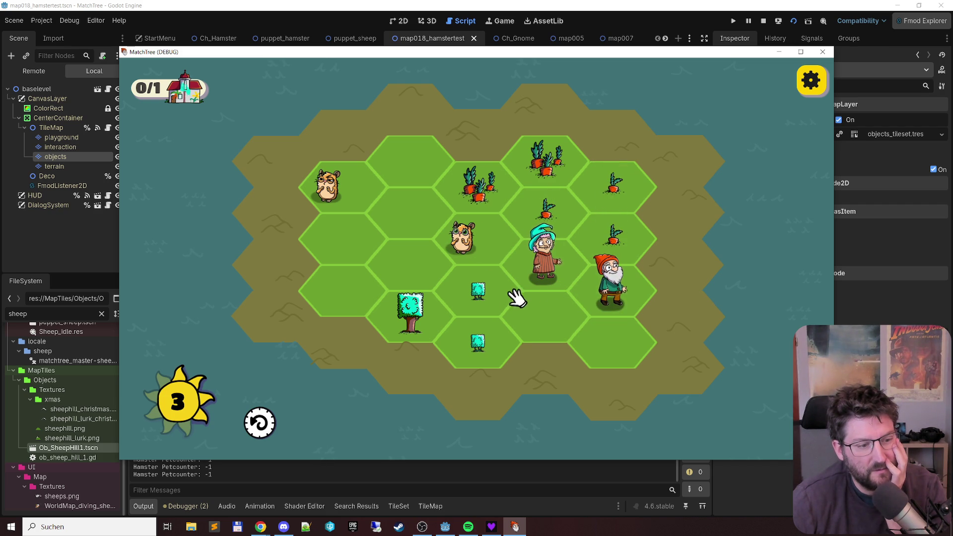
Step: Move the gnome onto the carrot tile, place the held bush, then close the game window
mouse_move(482, 53)
mouse_down()
mouse_move(441, 3)
mouse_move(470, 17)
mouse_up()
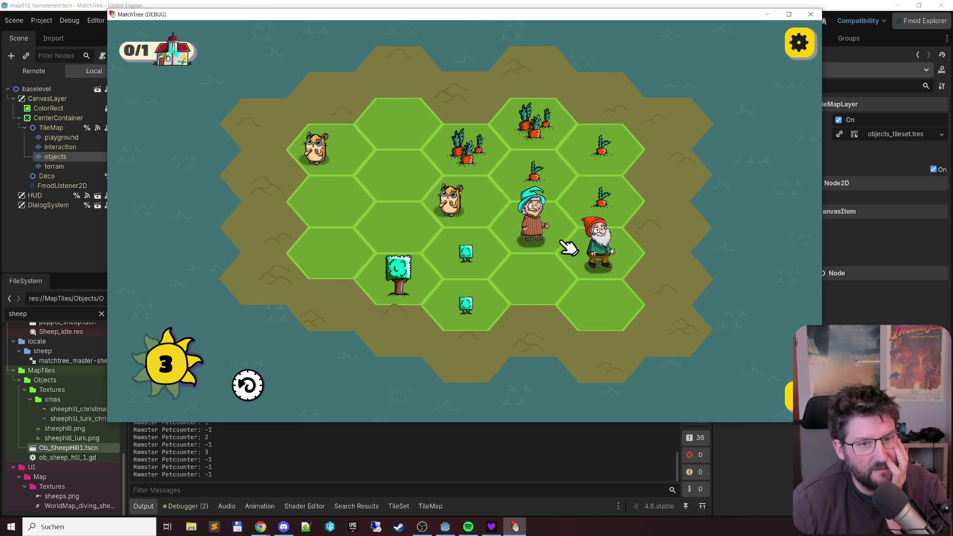
click(601, 199)
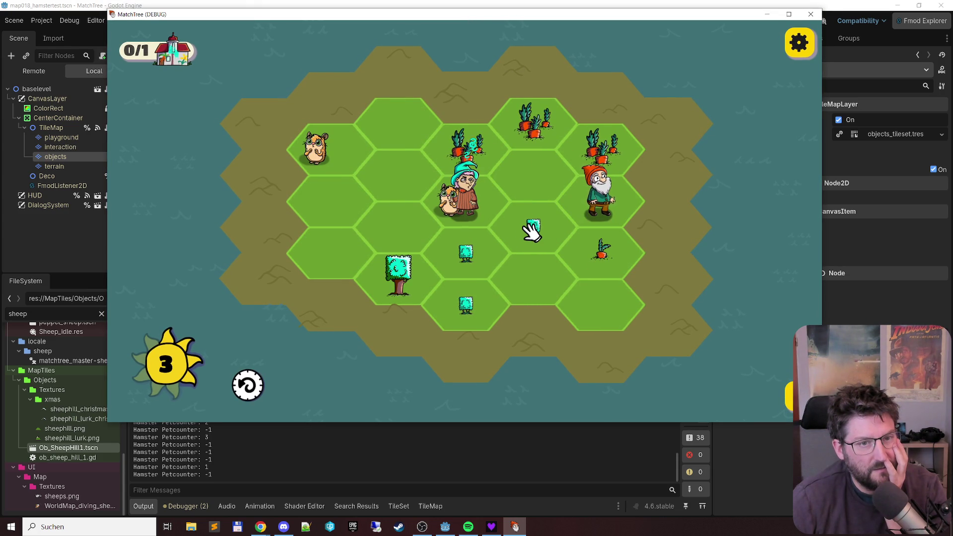
click(468, 305)
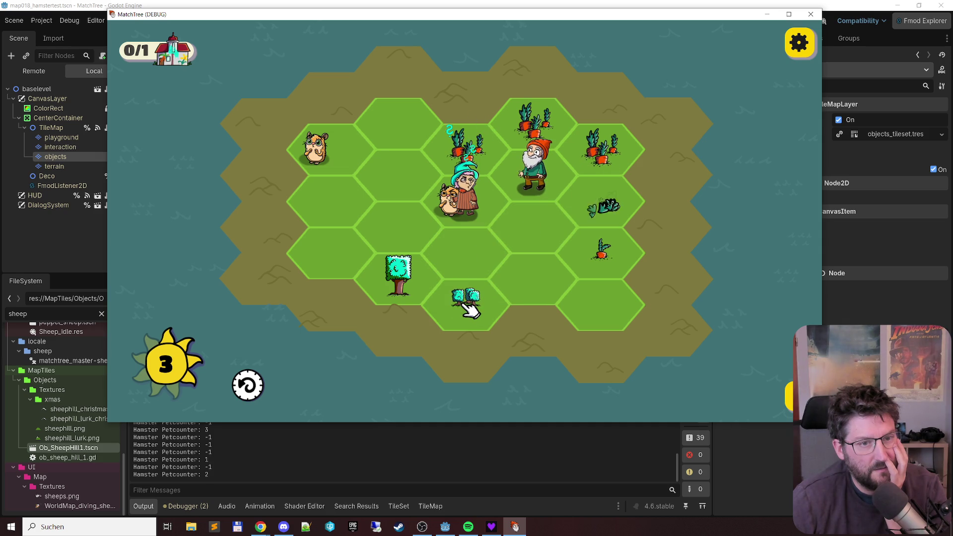
click(810, 16)
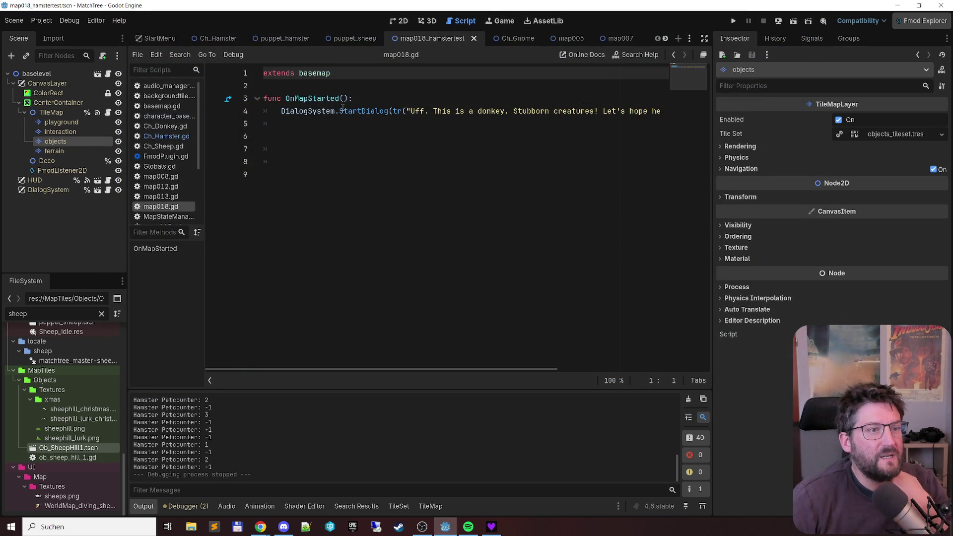
Step: Delete the temporary 'if true: #_FirstMove:' condition on line 43 of Ch_Hamster.gd
click(219, 38)
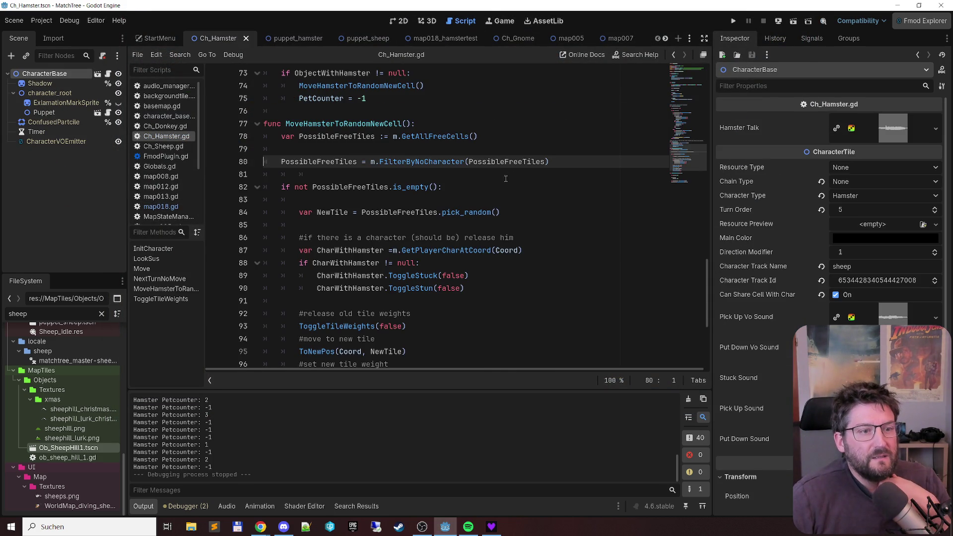
scroll(507, 177, up, 8)
scroll(499, 179, up, 4)
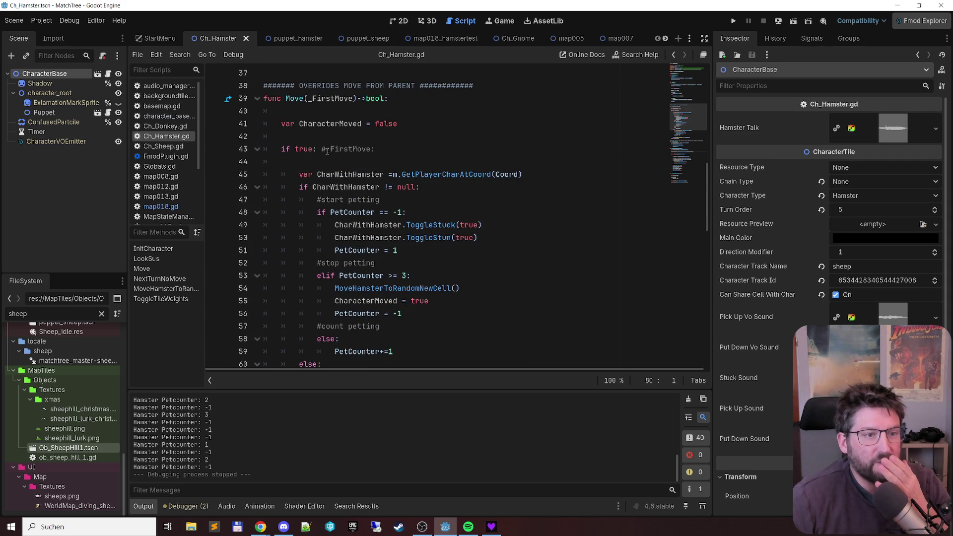
click(304, 150)
key(Home)
key(shift+End)
key(BackSpace)
key(Down)
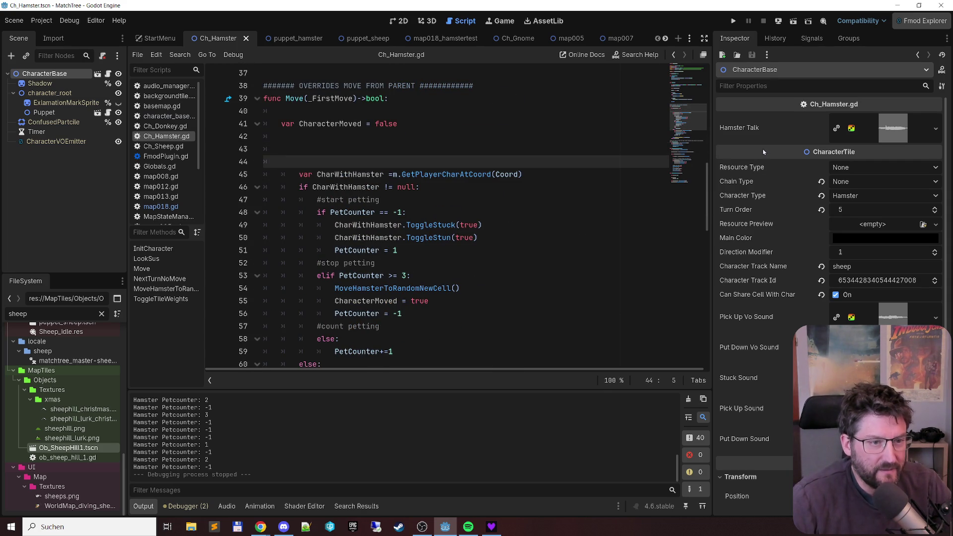
scroll(430, 144, down, 2)
Step: Unindent the petting block, lines 45 to 64, by one level
mouse_move(298, 99)
mouse_down()
mouse_move(322, 111)
mouse_move(415, 225)
mouse_move(415, 238)
mouse_up()
scroll(415, 226, down, 3)
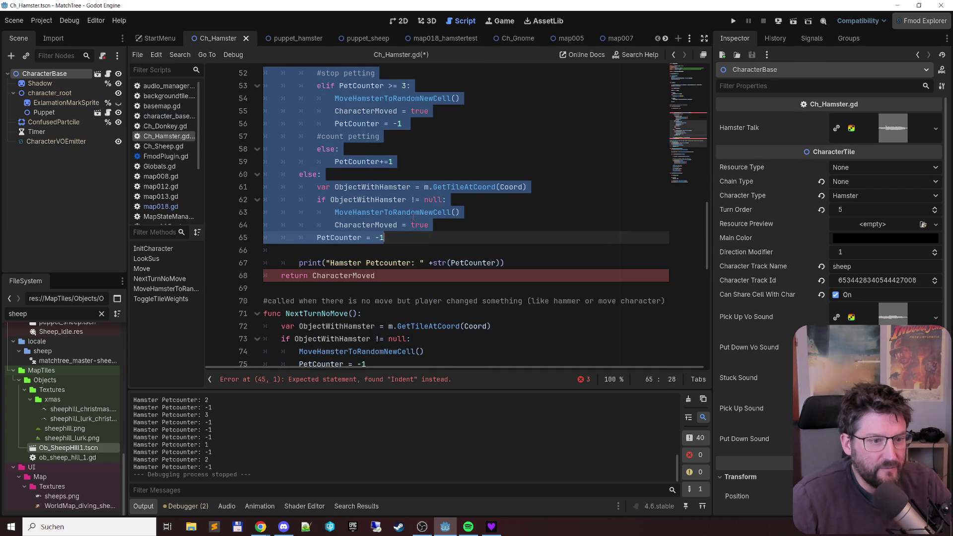
key(shift+Tab)
click(505, 187)
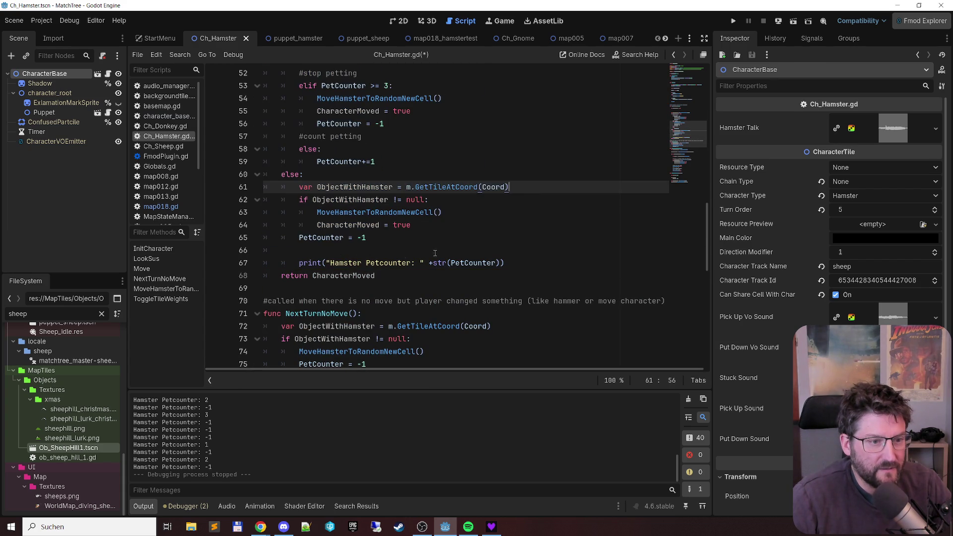
click(357, 263)
key(Home)
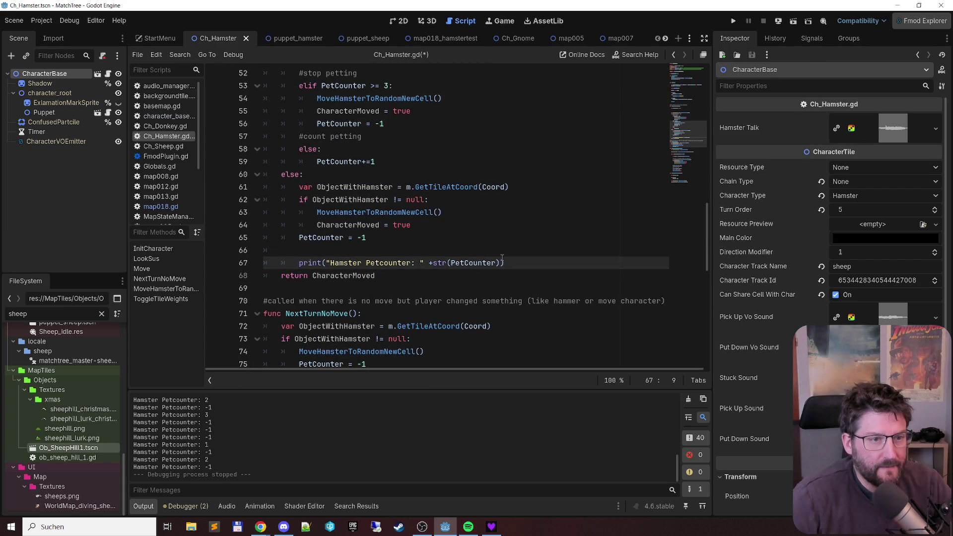
scroll(488, 236, up, 4)
scroll(488, 236, down, 1)
Step: Wrap PetCounter+=1 in a new 'if _FirstMove:' condition and save the script
click(386, 269)
key(Home)
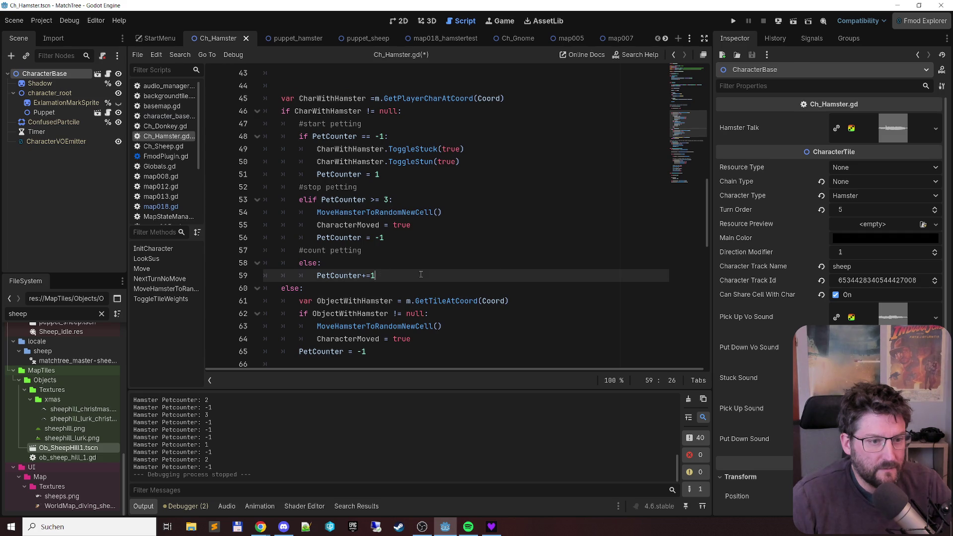
key(Return)
key(Up)
text(if )
text(_Fi)
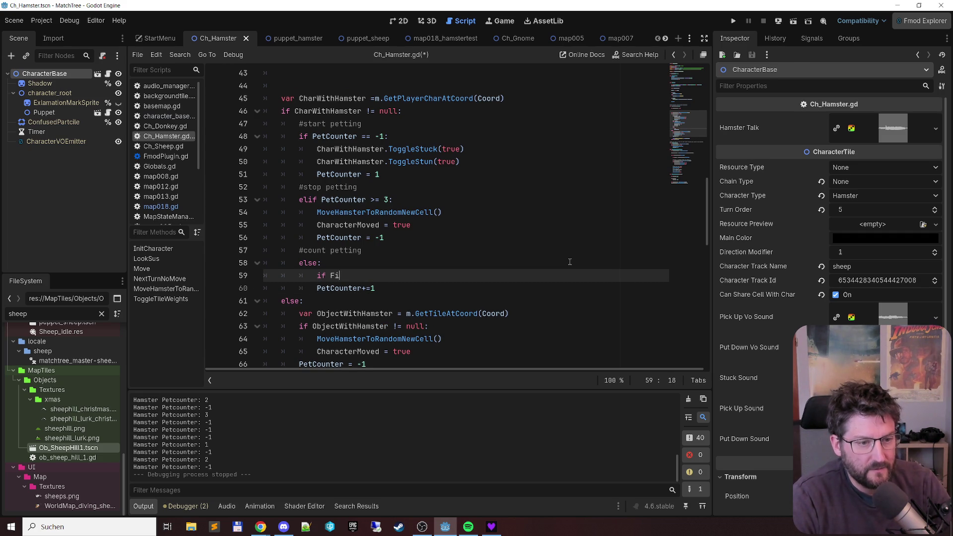
key(Return)
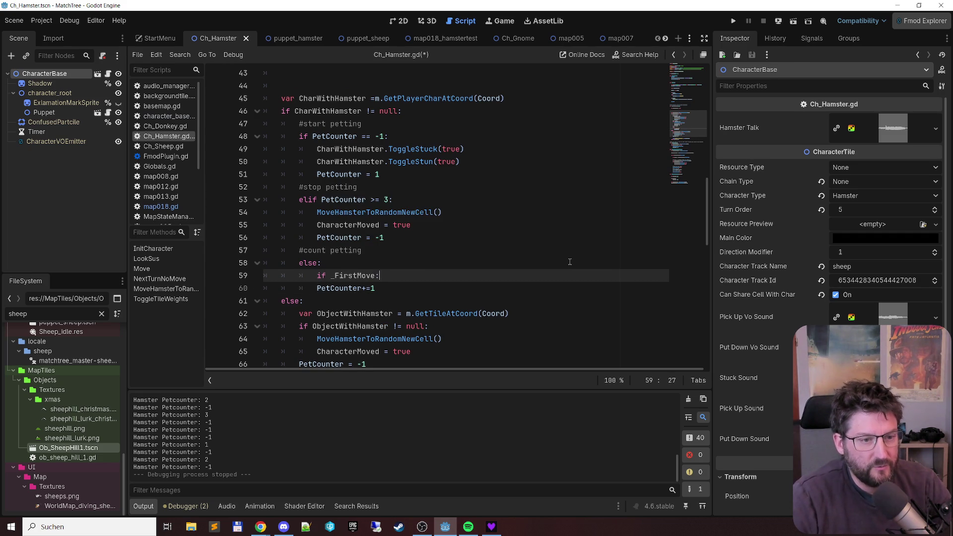
text(:)
key(Down)
key(Home)
key(Tab)
key(ctrl+s)
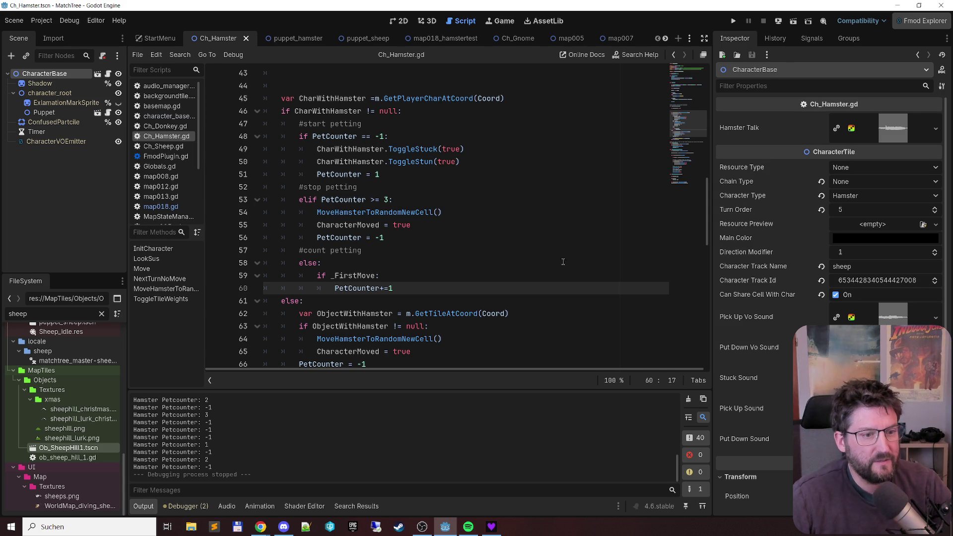
Step: Remove the extra blank lines after CharacterMoved
scroll(518, 258, up, 3)
click(546, 200)
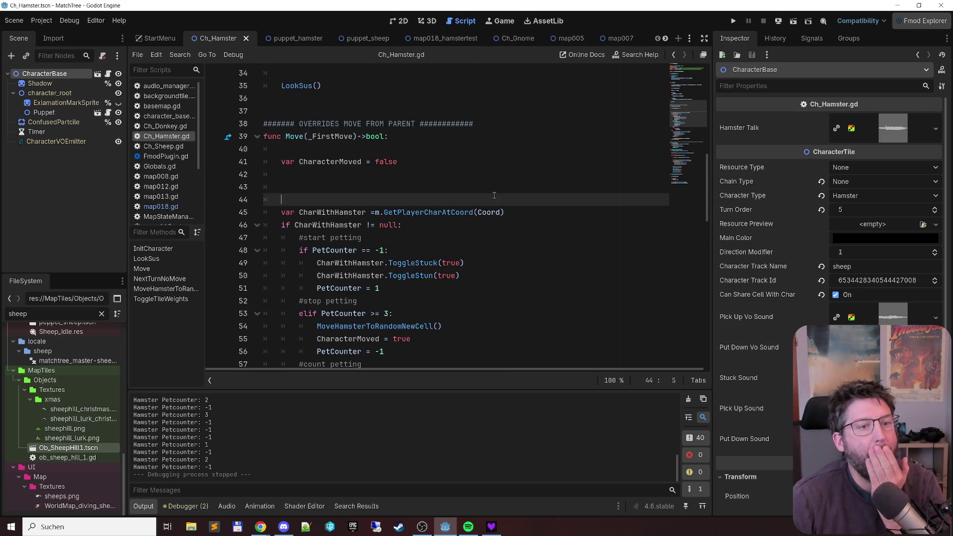
click(580, 174)
key(shift+Down)
key(Delete)
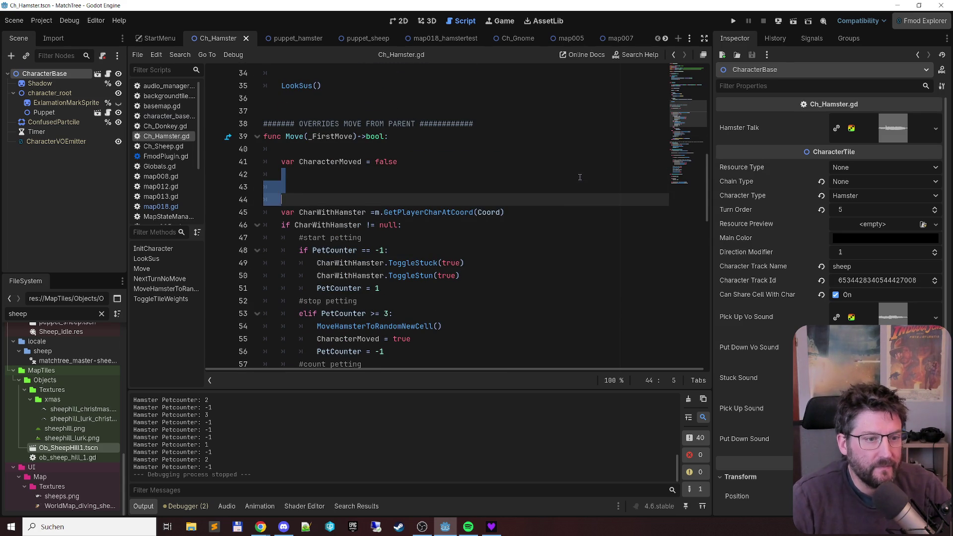
key(Delete)
scroll(558, 180, down, 1)
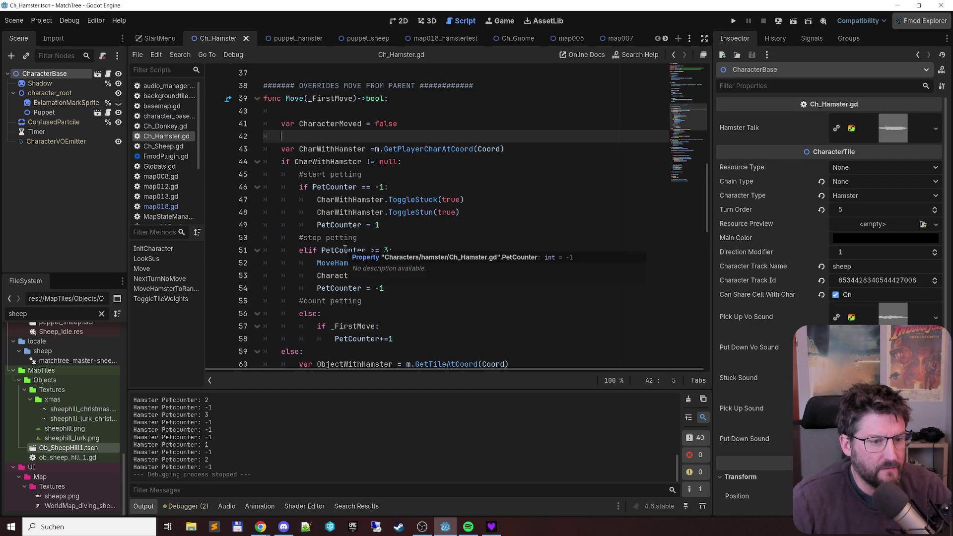
scroll(342, 253, down, 2)
scroll(343, 244, down, 2)
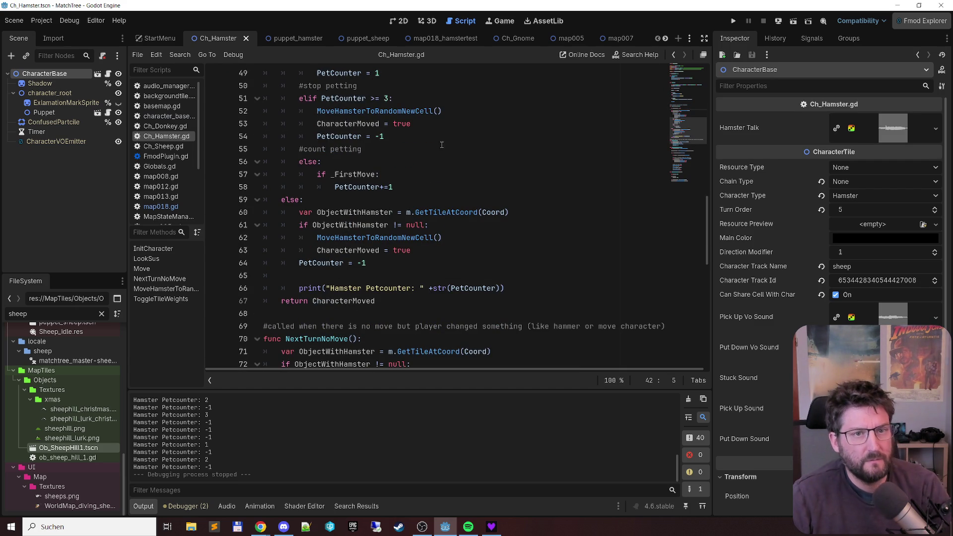
Step: Run the map018_hamstertest scene with F6
click(446, 38)
click(524, 177)
key(F6)
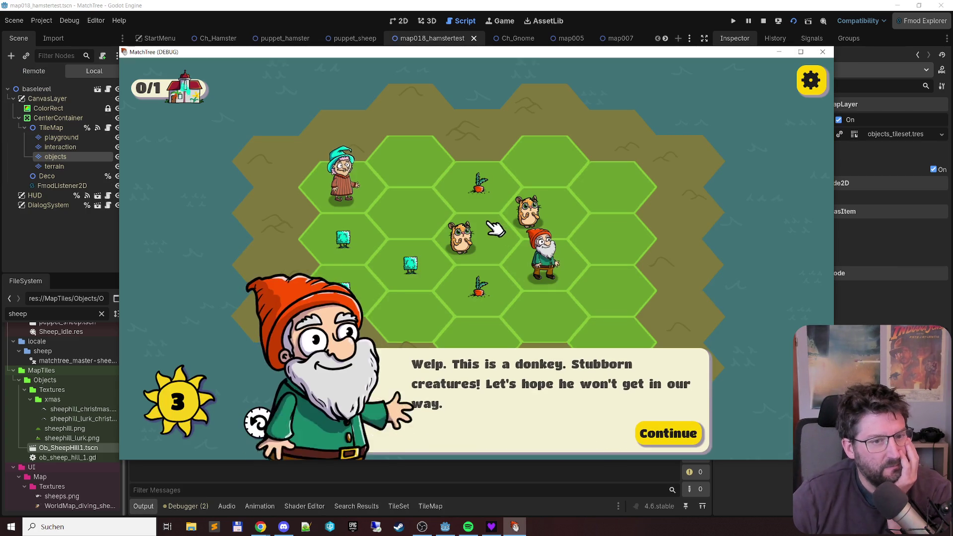
Step: Dismiss the gnome's dialogue and merge bushes until the debugger breaks on a stack overflow
click(655, 425)
click(324, 304)
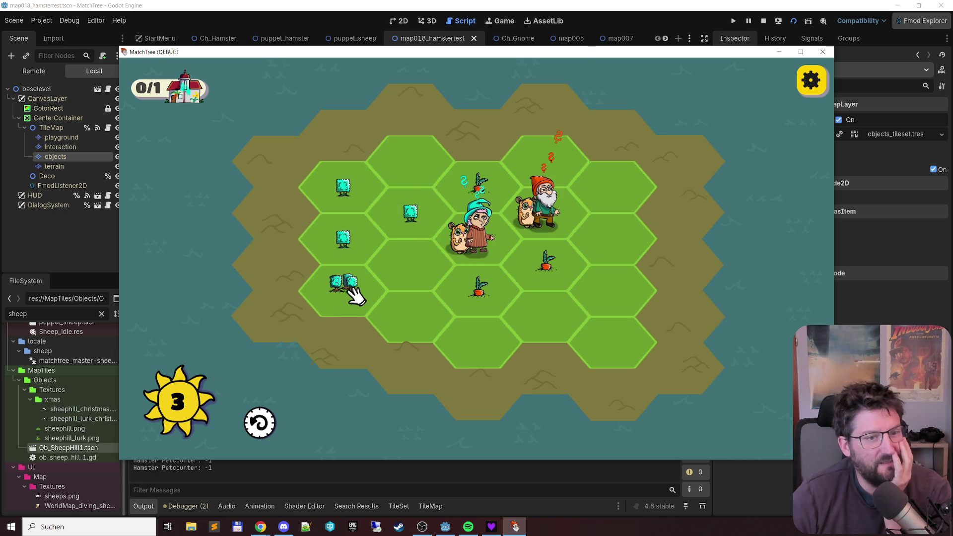
drag(353, 191, 335, 243)
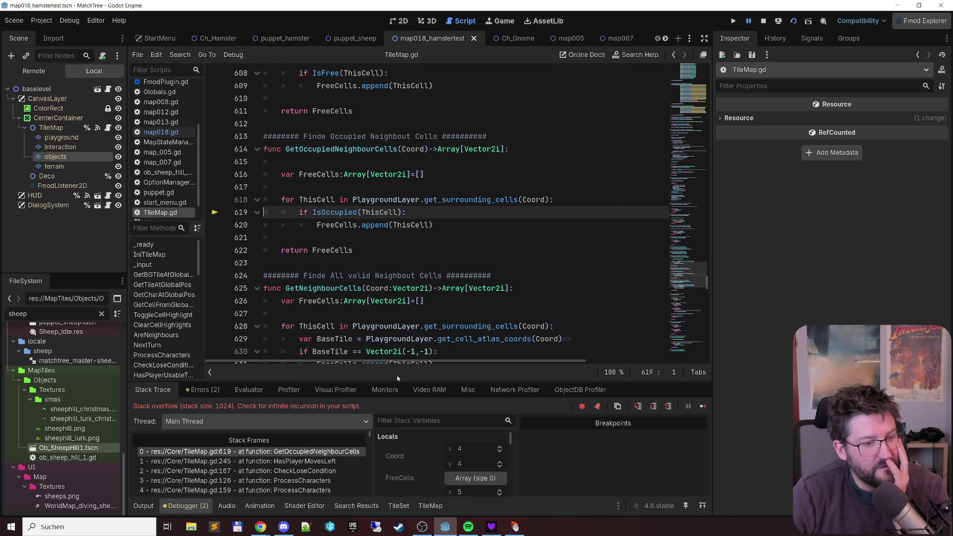
Step: Inspect the CheckLoseCondition and HasPlayerMovesLeft stack frames and the Tile object's properties
click(340, 472)
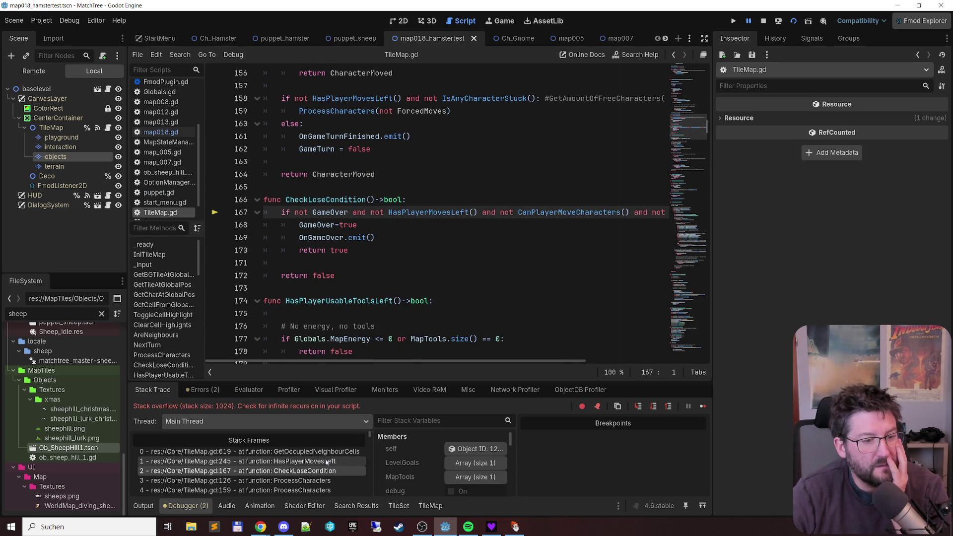
click(327, 462)
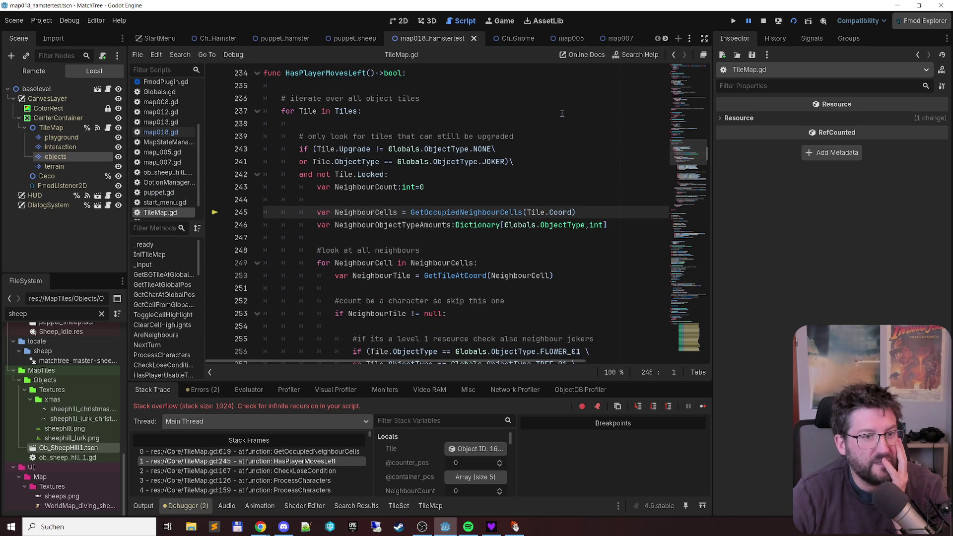
scroll(552, 121, up, 1)
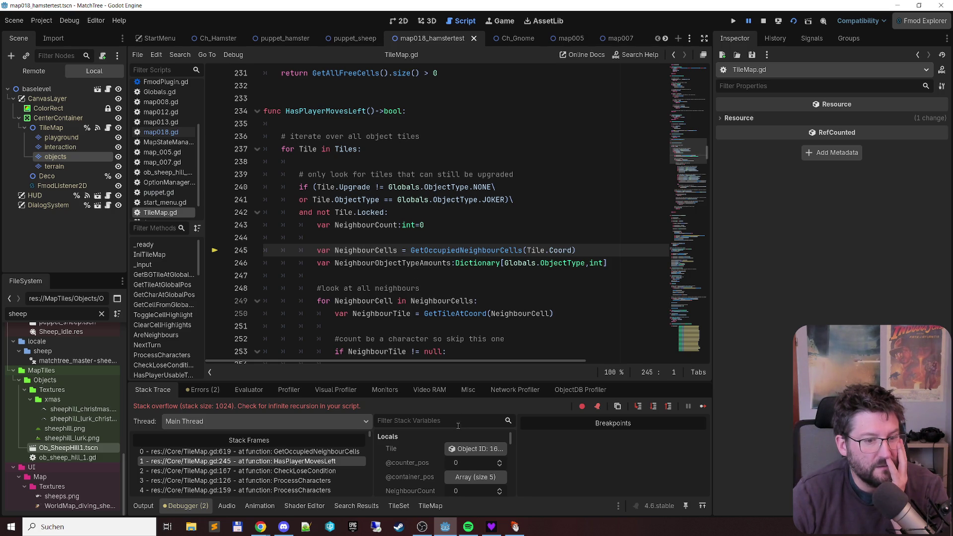
click(468, 450)
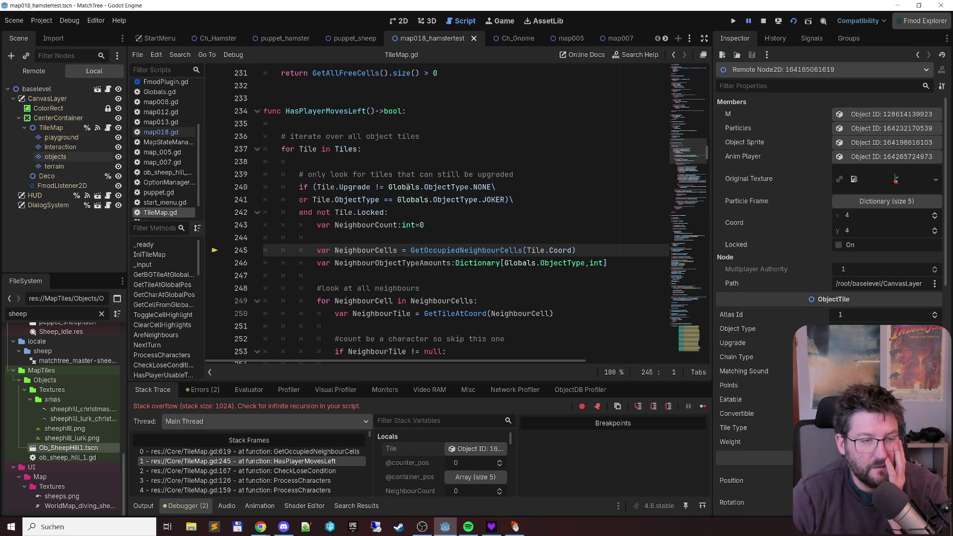
Step: Follow GetOccupiedNeighbourCells to its definition, then on to the IsOccupied function
mouse_move(407, 187)
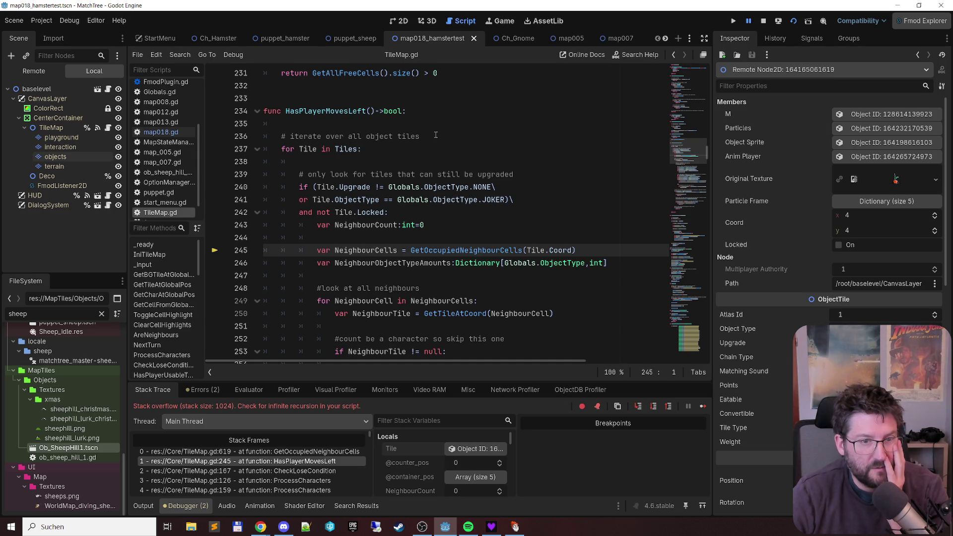
click(472, 250)
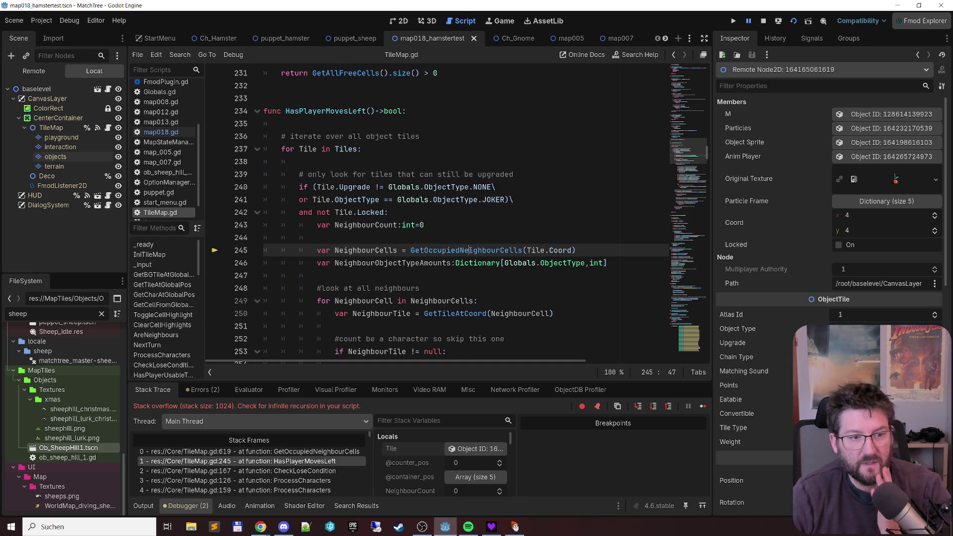
ctrl+click(472, 250)
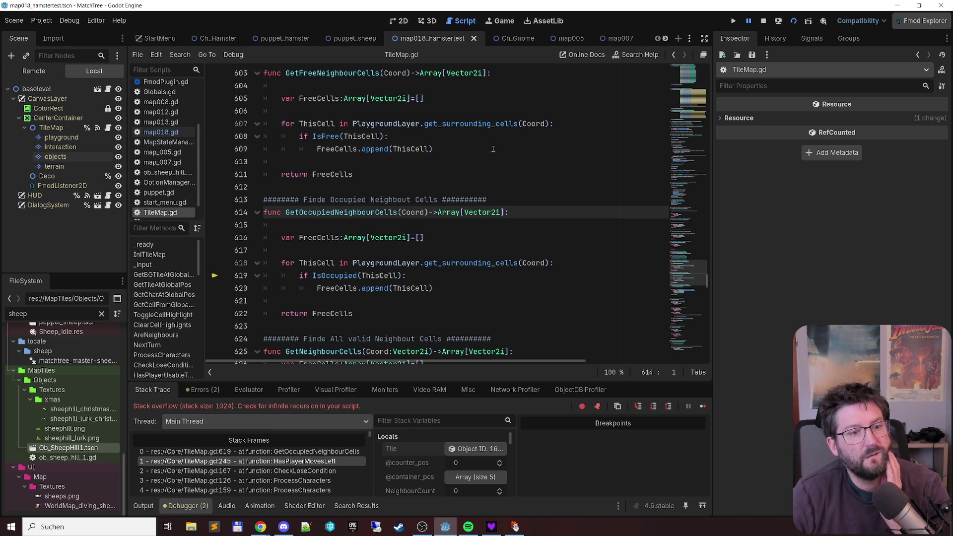
scroll(491, 150, down, 1)
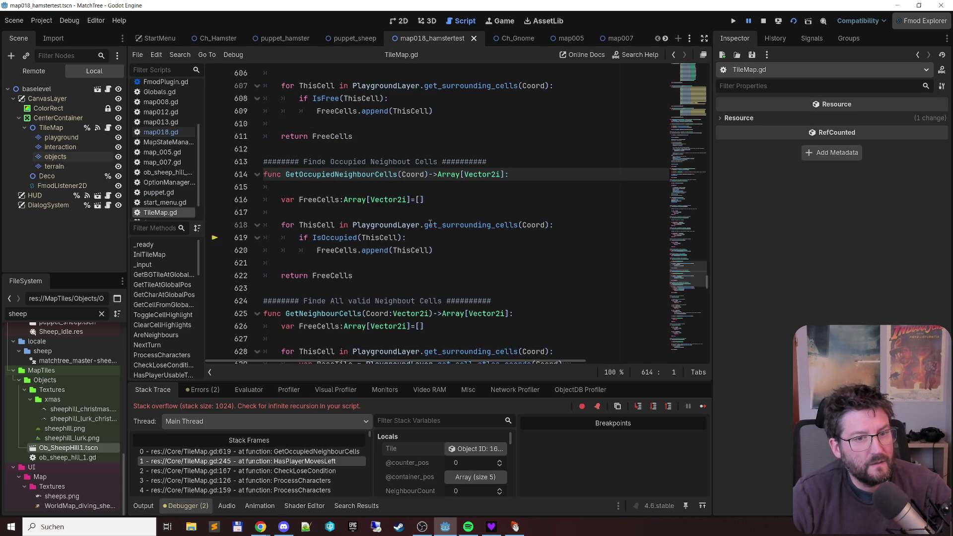
ctrl+click(337, 239)
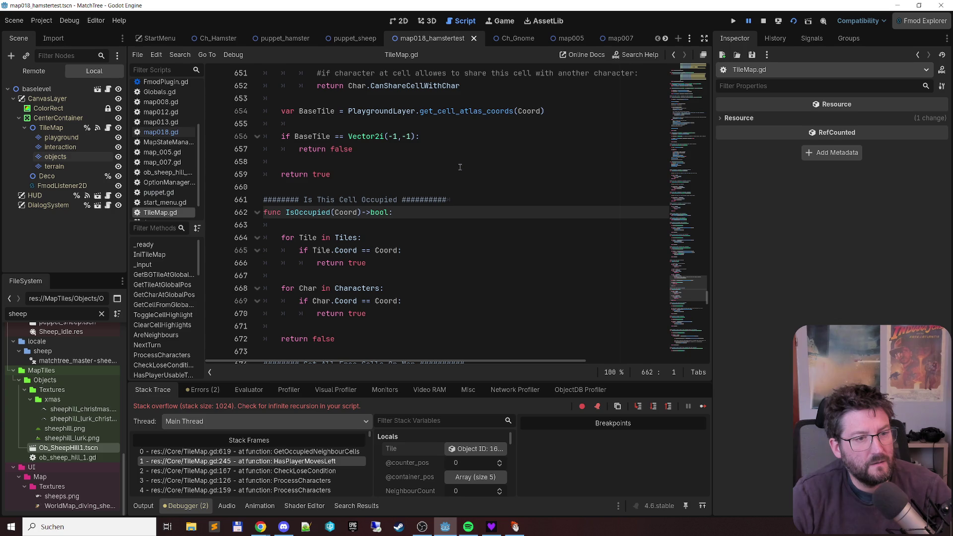
scroll(461, 165, down, 2)
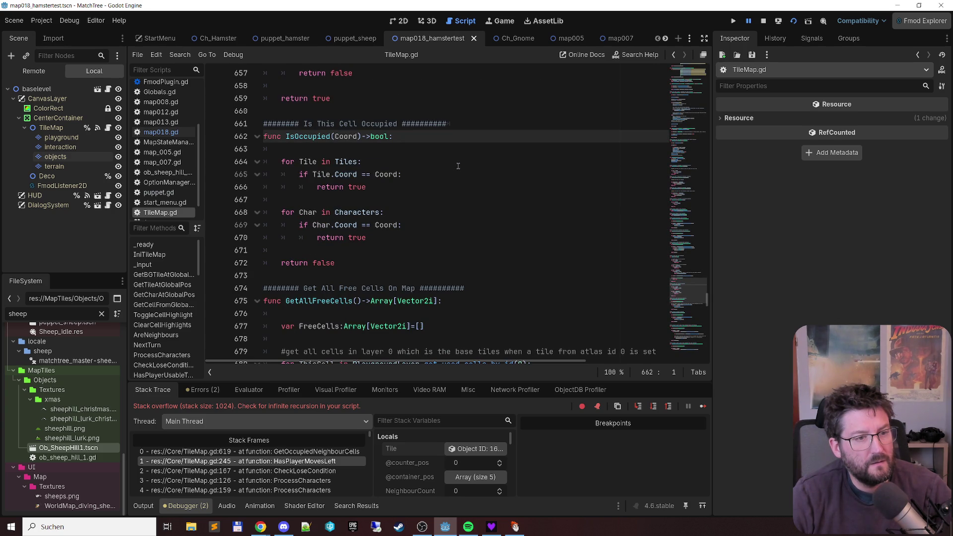
scroll(457, 166, up, 1)
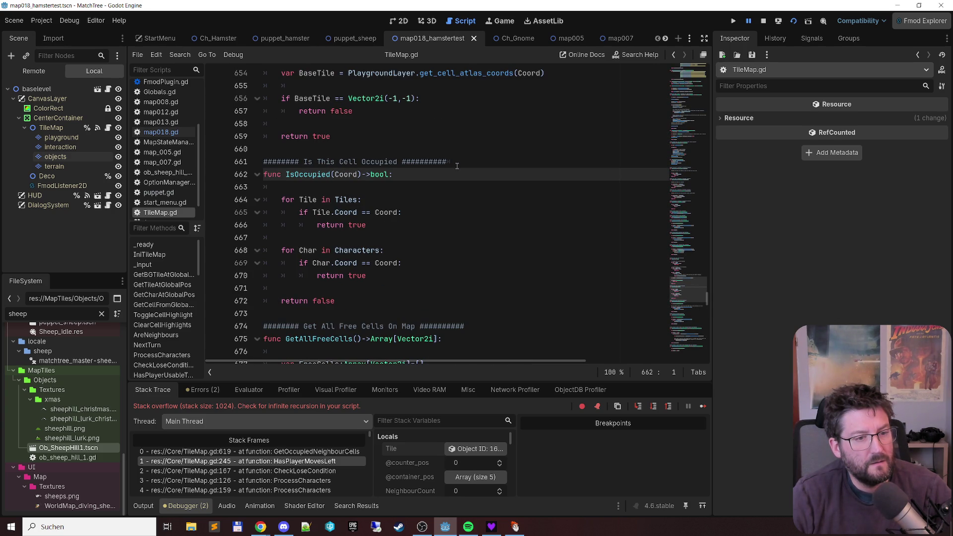
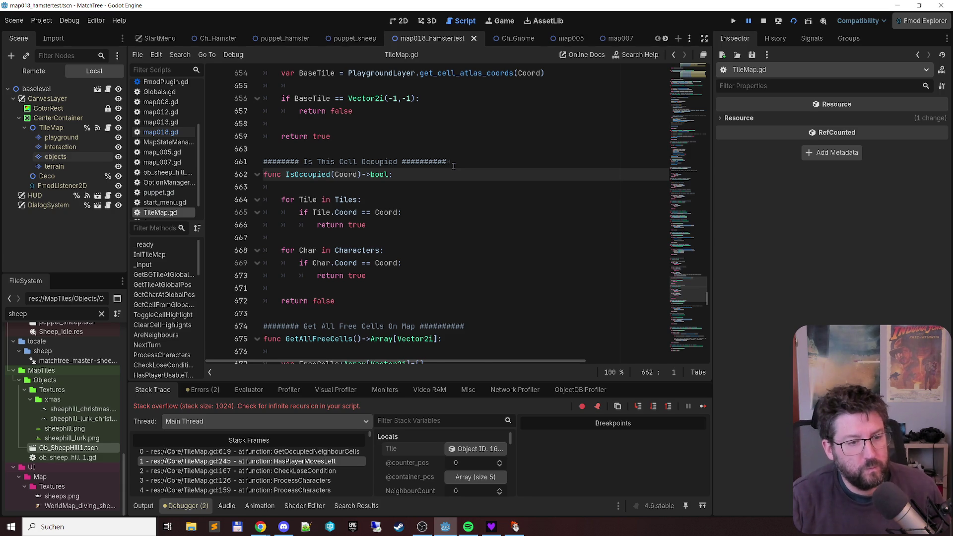
Step: Select the CanShareCellWithChar return statement on line 652 of TileMap.gd for reuse
scroll(438, 179, down, 3)
scroll(438, 179, down, 4)
scroll(440, 176, up, 11)
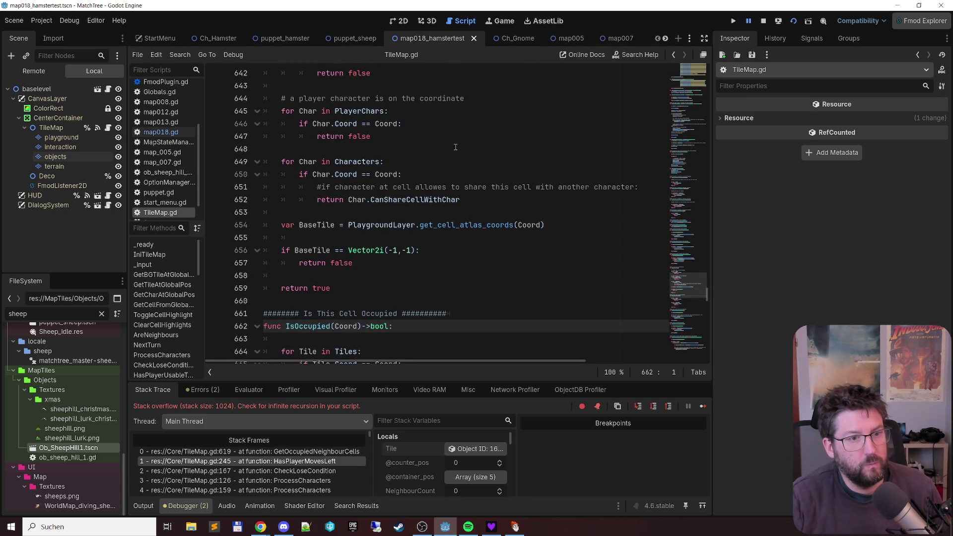
scroll(455, 147, down, 1)
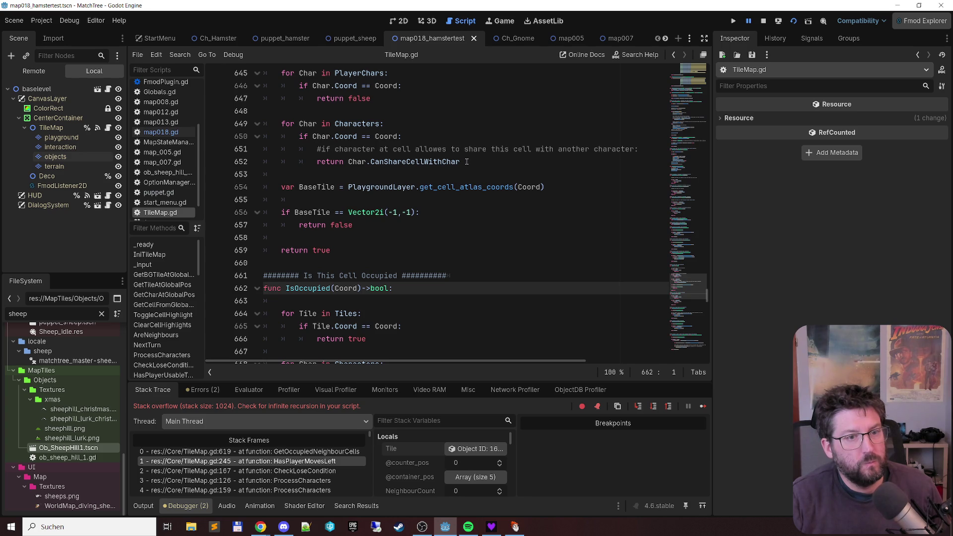
click(467, 162)
scroll(472, 219, down, 1)
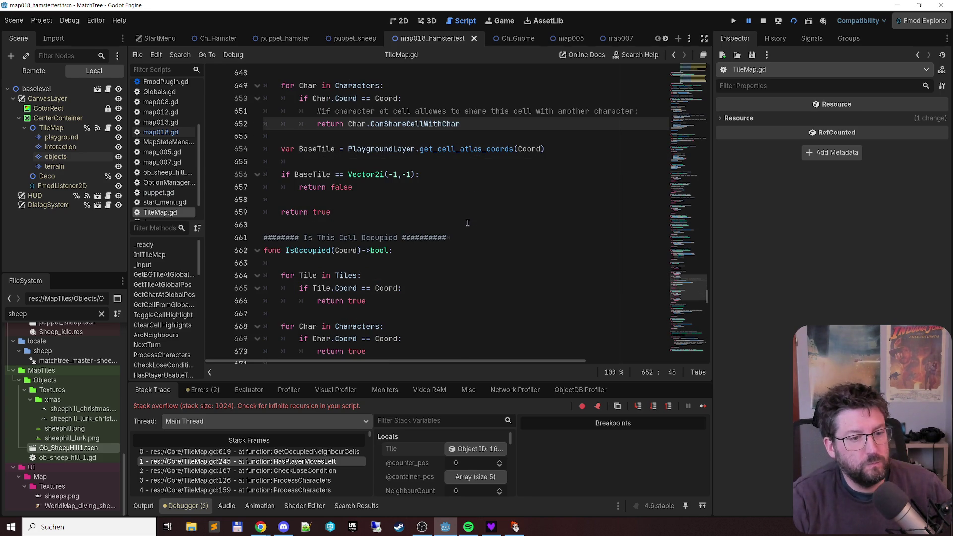
key(shift+Home)
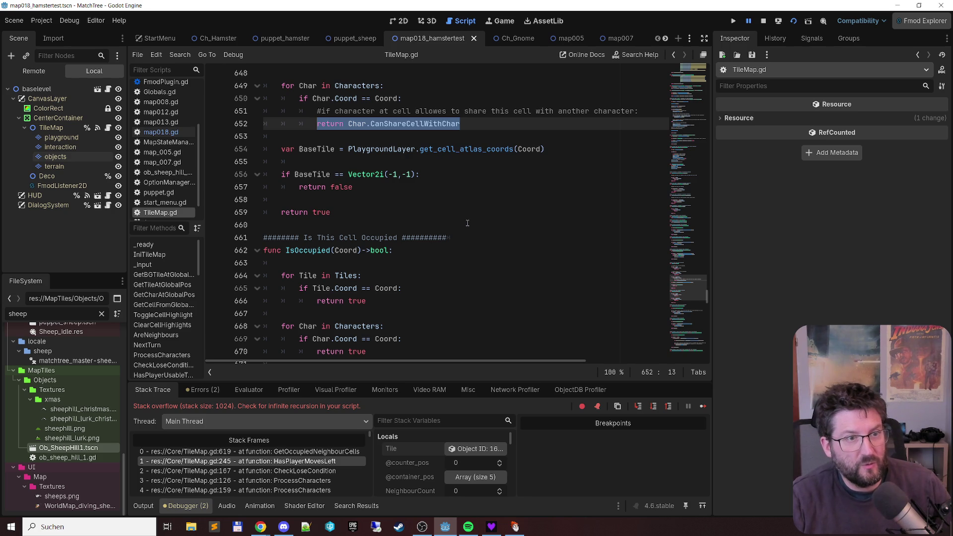
Step: Replace 'return true' on line 670 with 'return not Char.CanShareCellWithChar', save, and stop debugging
scroll(414, 212, down, 1)
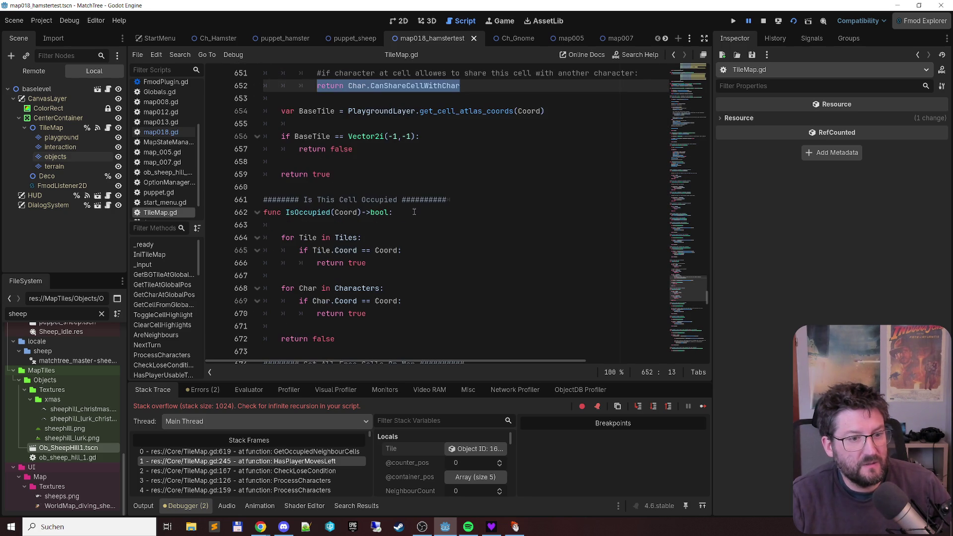
click(379, 313)
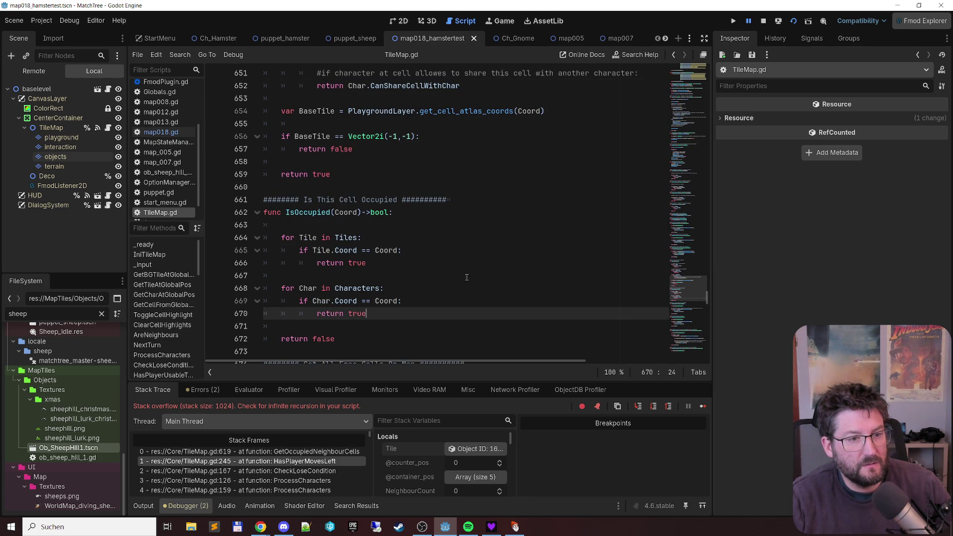
scroll(471, 275, down, 1)
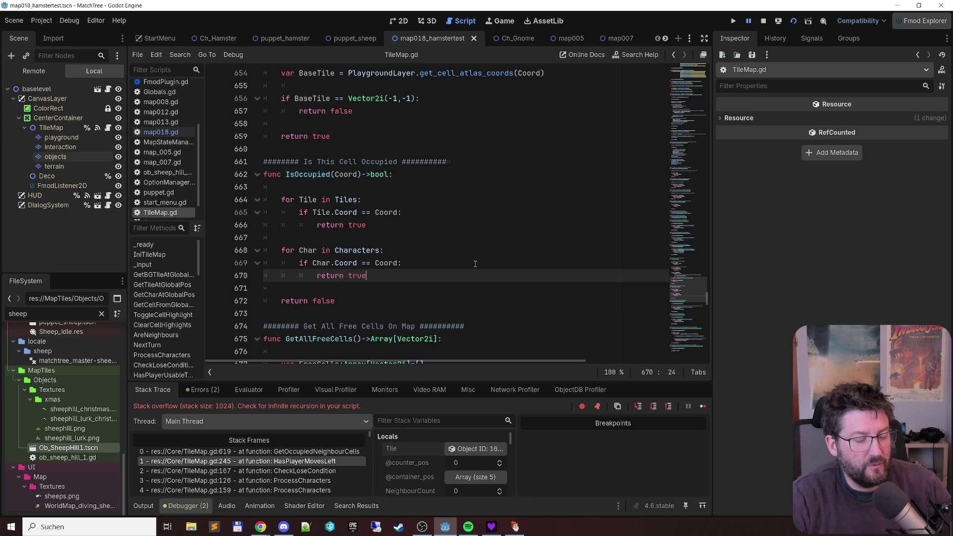
key(shift+Home)
text(return Char.CanShareCellWithChar)
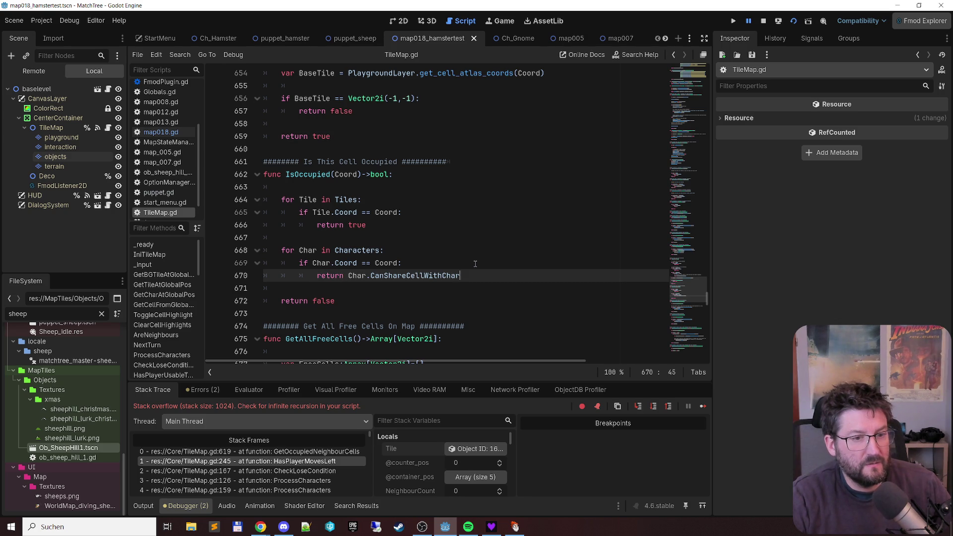
text(not)
key(ctrl+s)
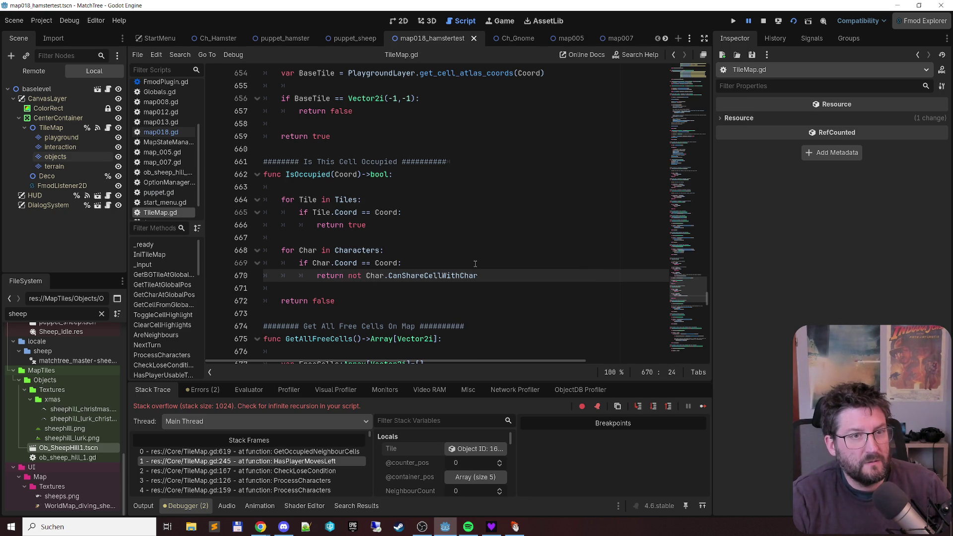
click(763, 21)
Step: Run the scene with F6, dismiss the gnome's dialog, and merge the first bushes and carrots
key(F6)
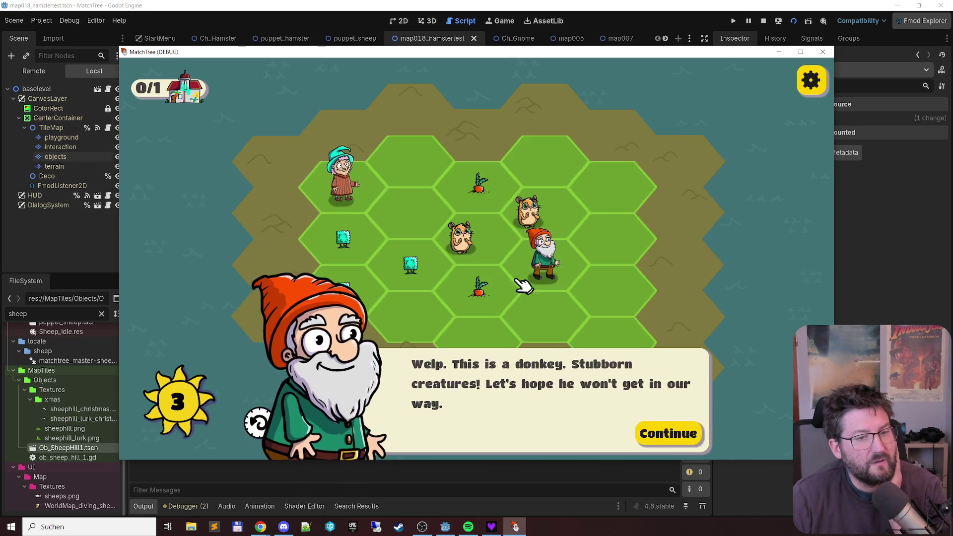
click(650, 436)
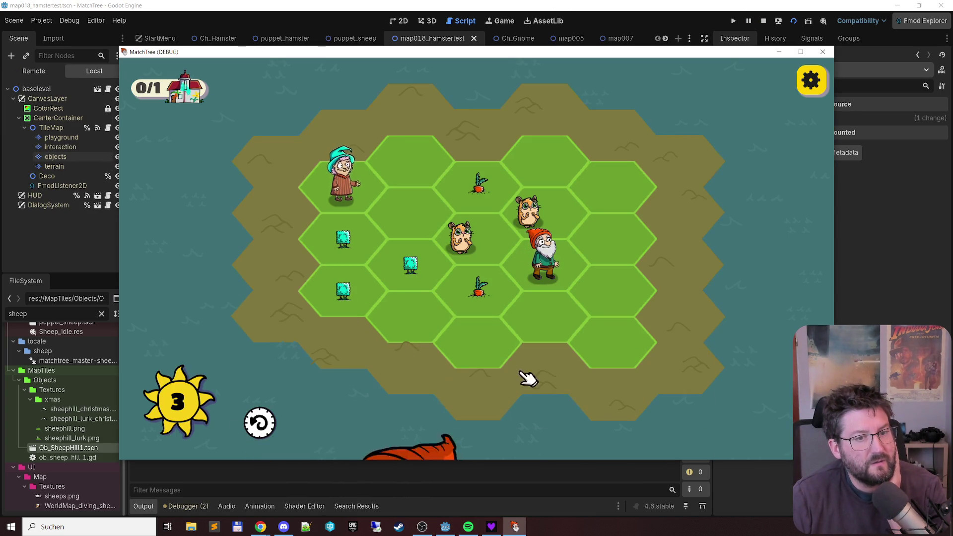
click(420, 273)
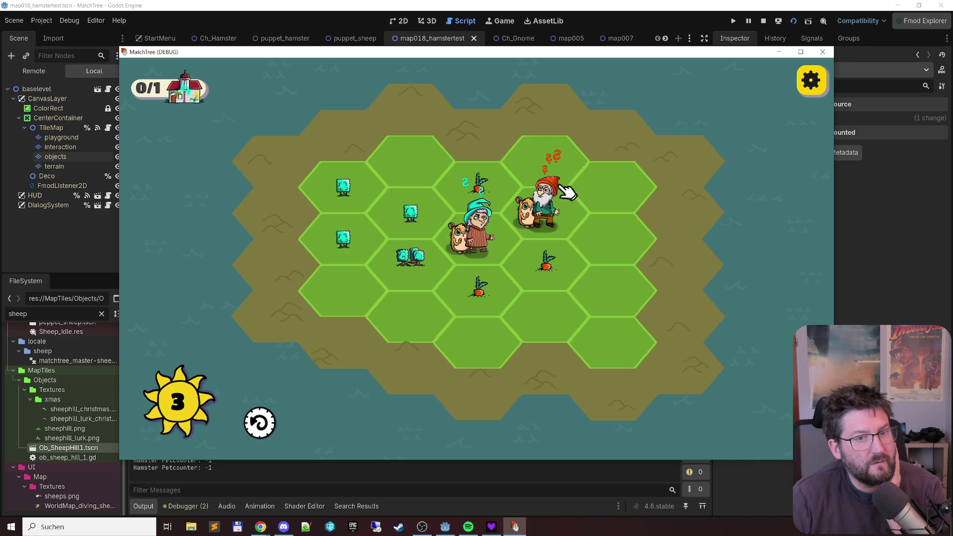
click(552, 201)
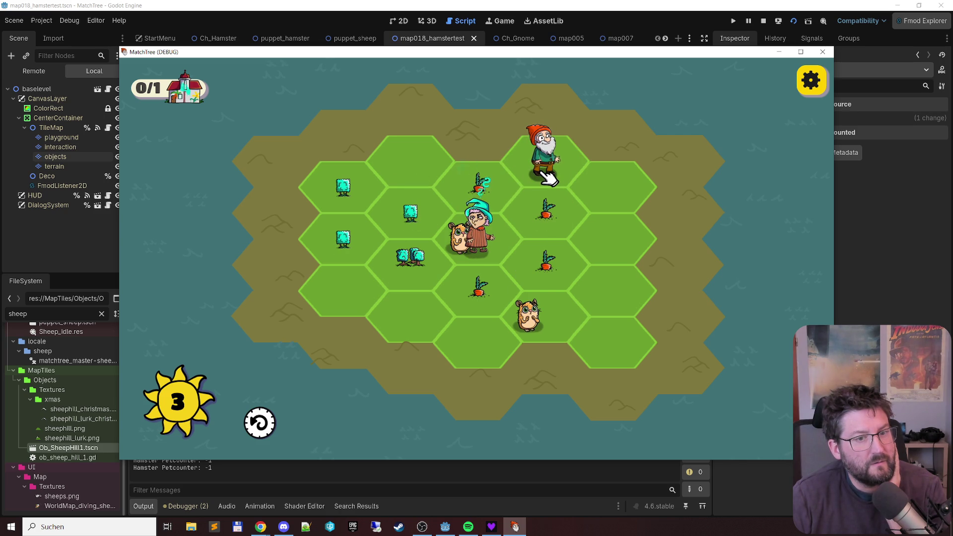
click(481, 293)
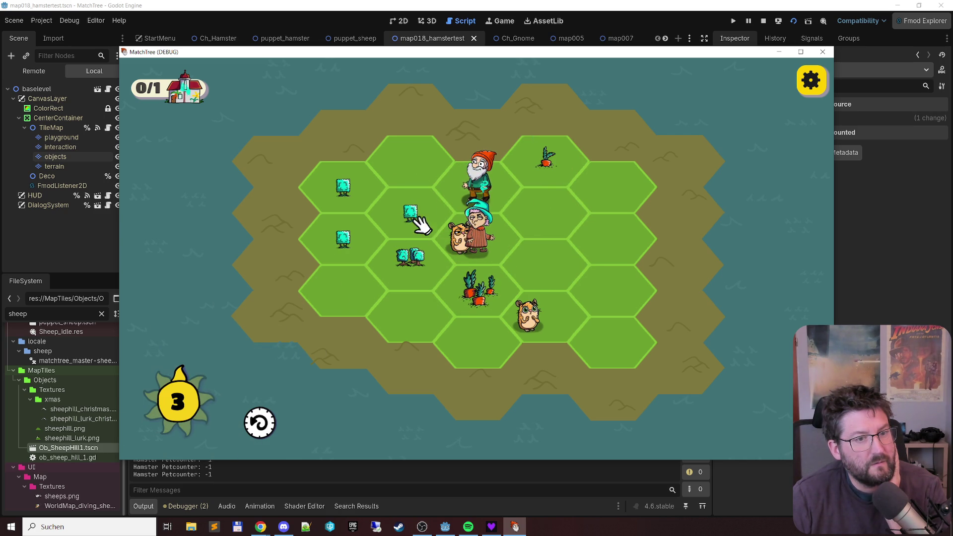
click(342, 237)
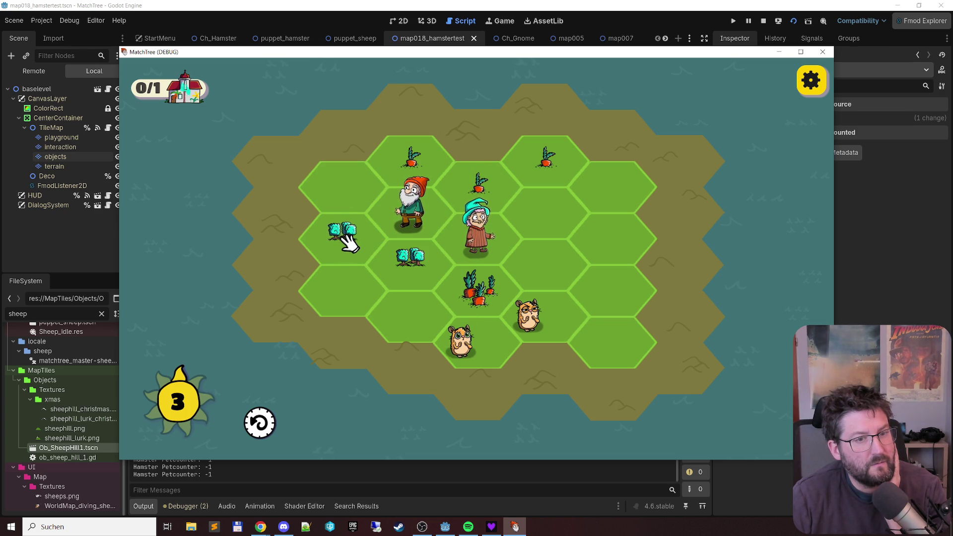
click(558, 168)
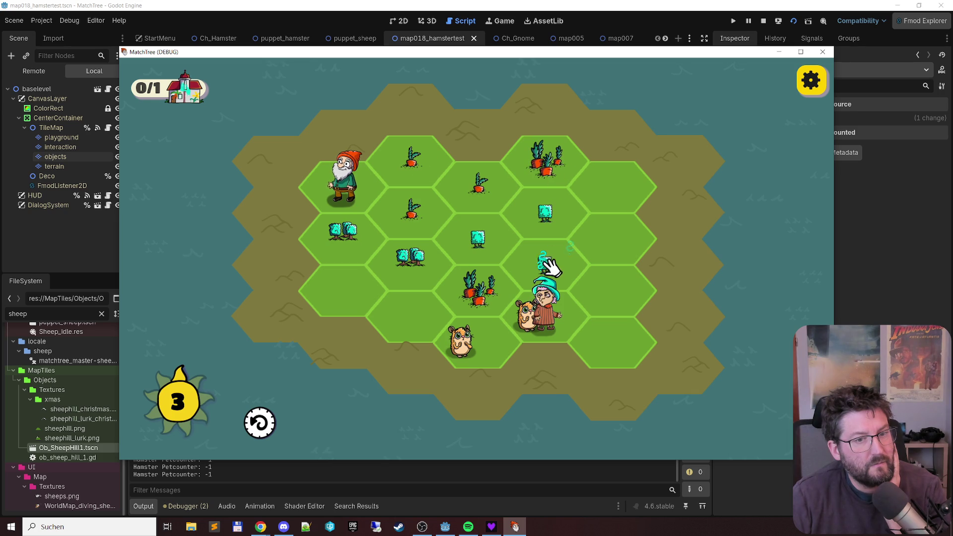
click(506, 223)
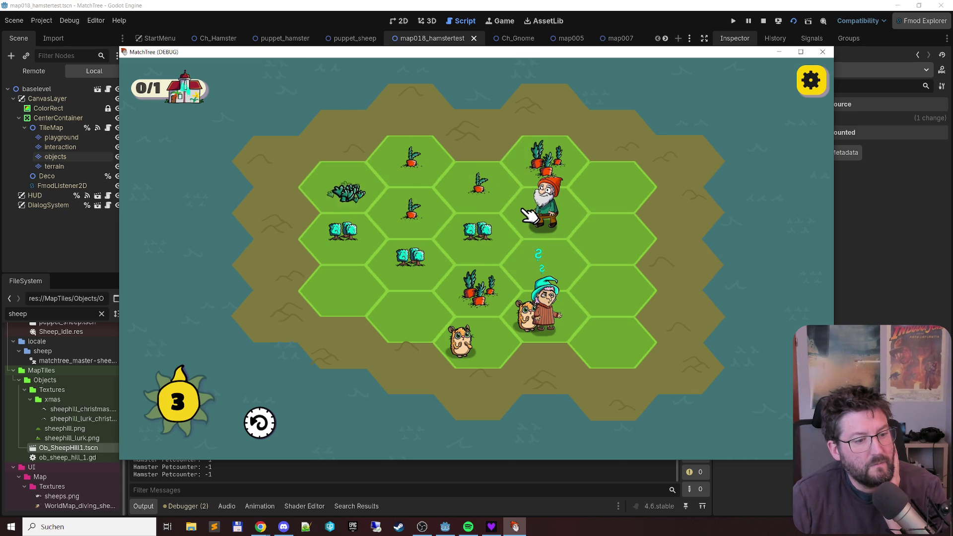
Step: Keep playing turns, merging carrots into a big carrot and bushes into a tree and shrubs
click(479, 187)
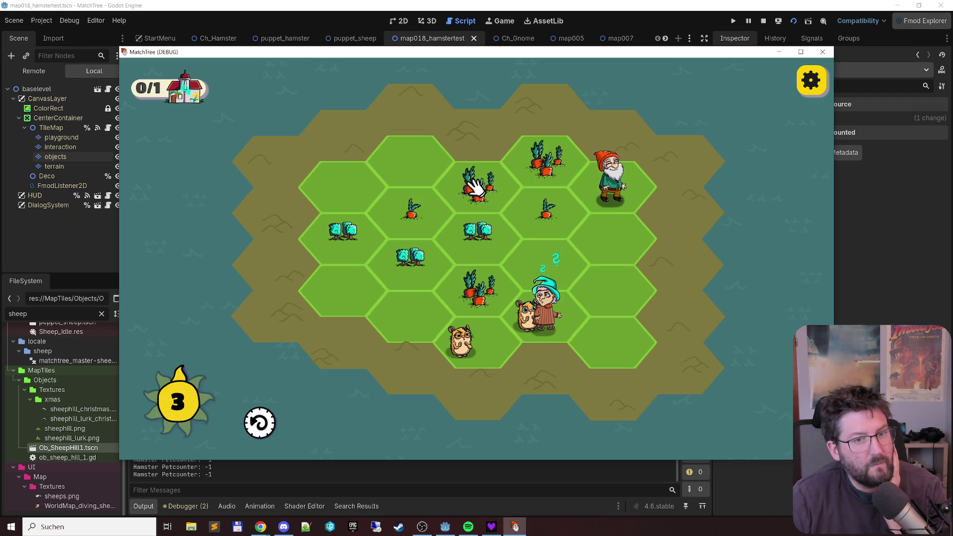
click(388, 265)
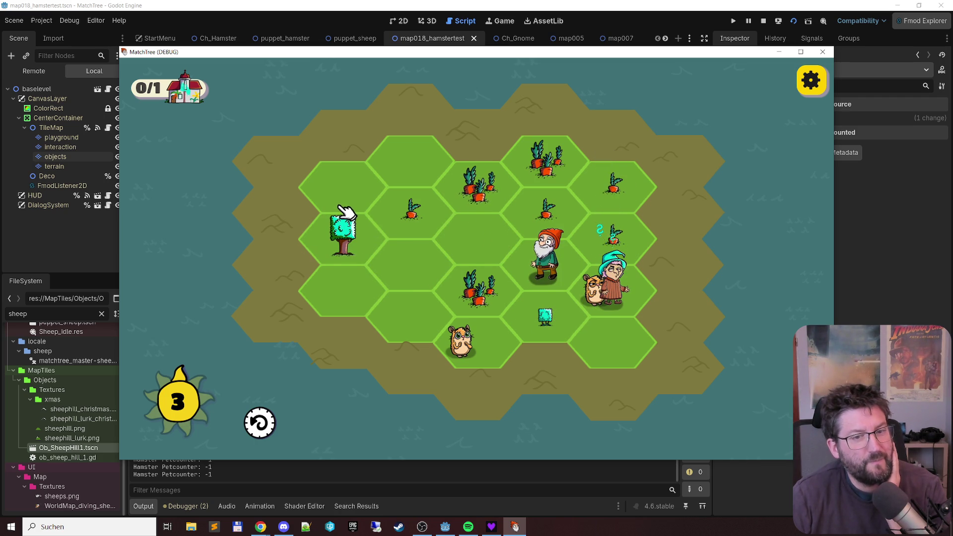
click(598, 201)
click(478, 188)
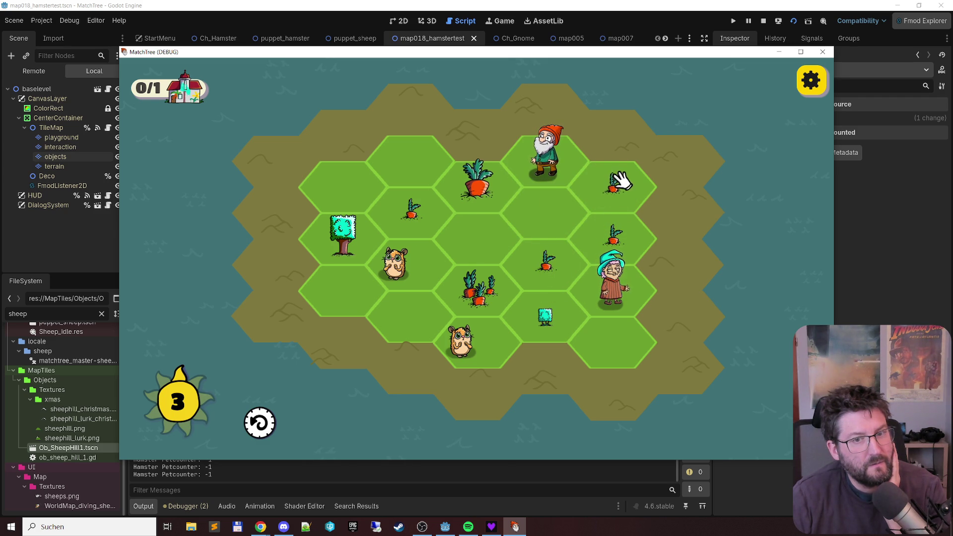
click(537, 258)
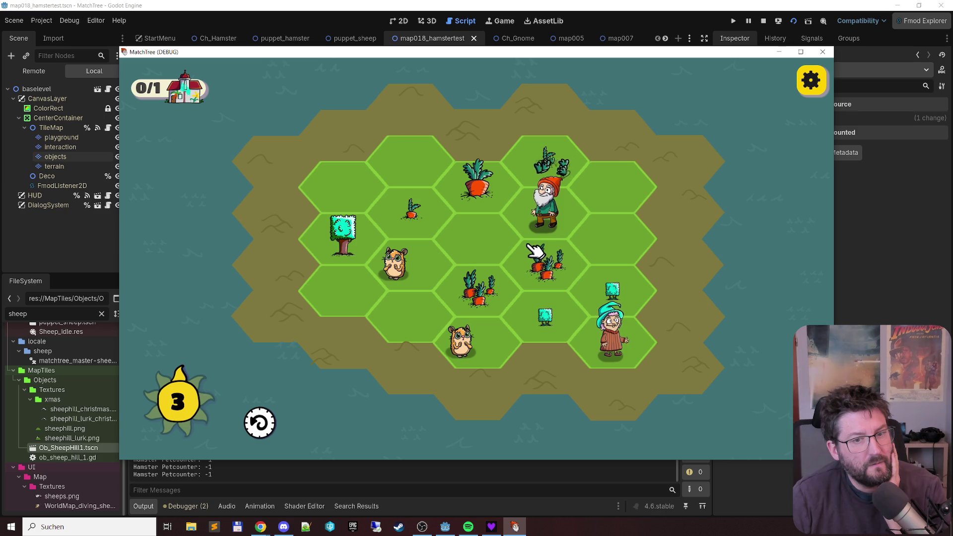
click(615, 327)
click(618, 285)
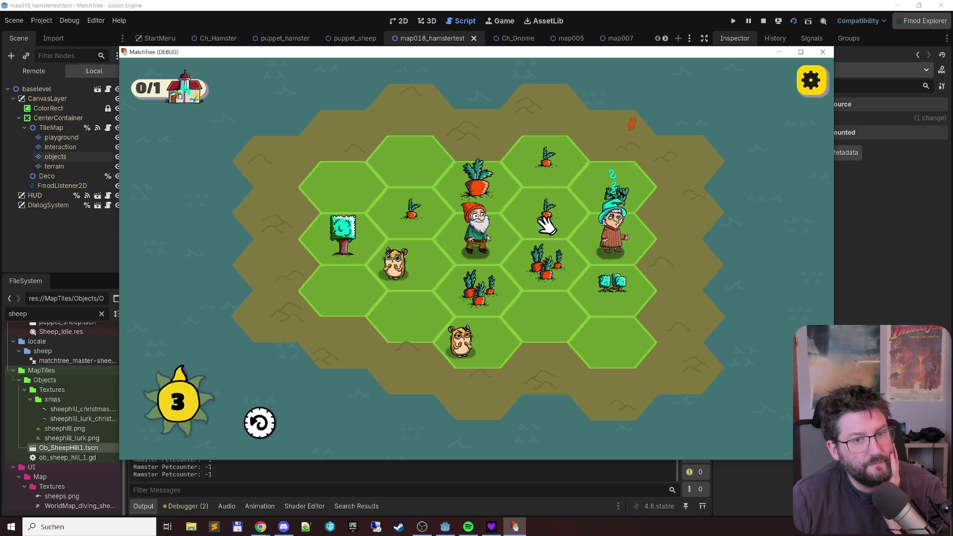
click(550, 184)
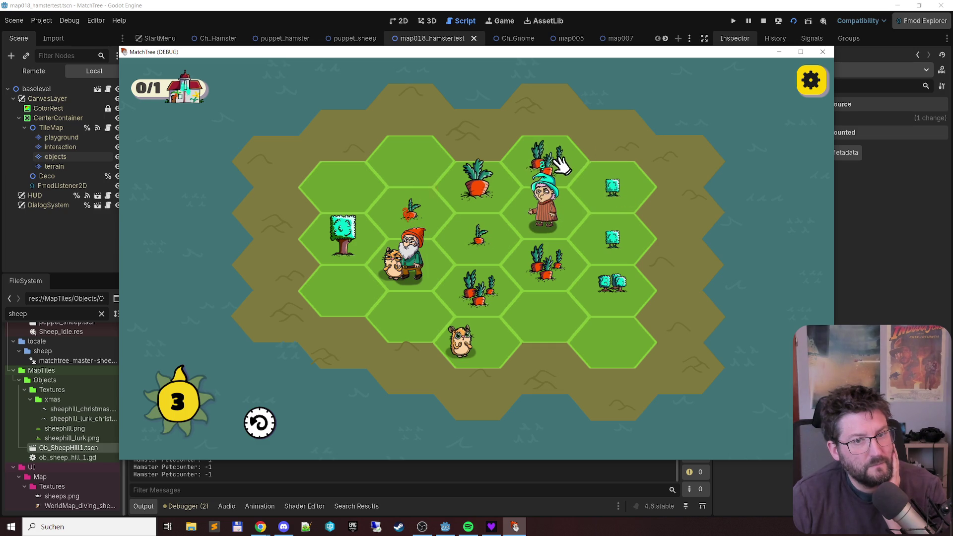
click(546, 214)
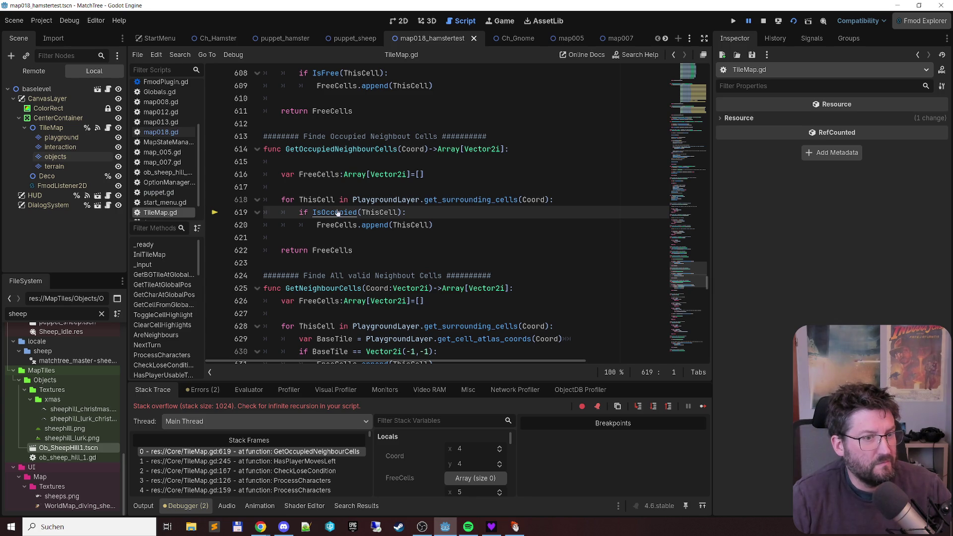
Step: Jump to the IsOccupied definition at line 662 and select the return value on line 670
ctrl+click(337, 212)
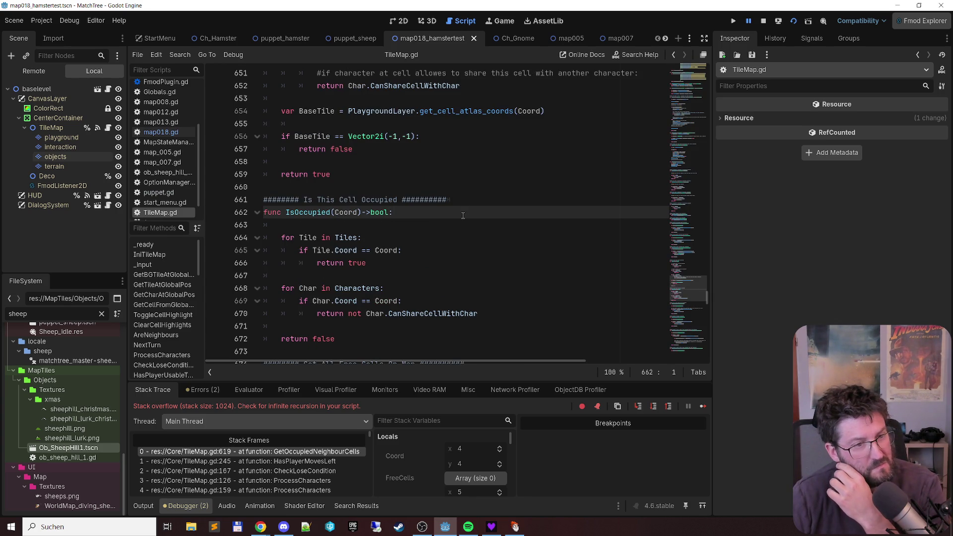
click(349, 314)
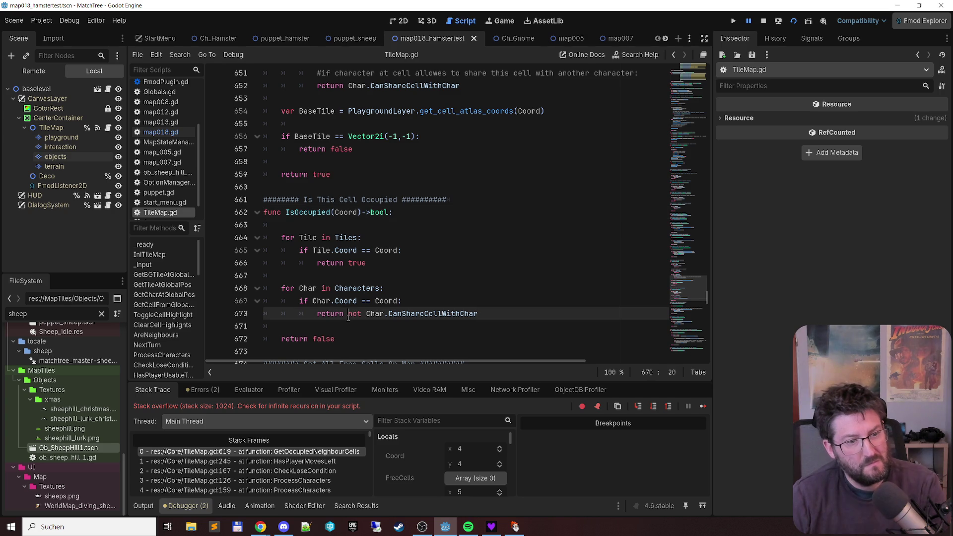
Step: Make line 670 read 'return not Char.CanShareCellWithChar' and save TileMap.gd
key(shift+End)
text(t)
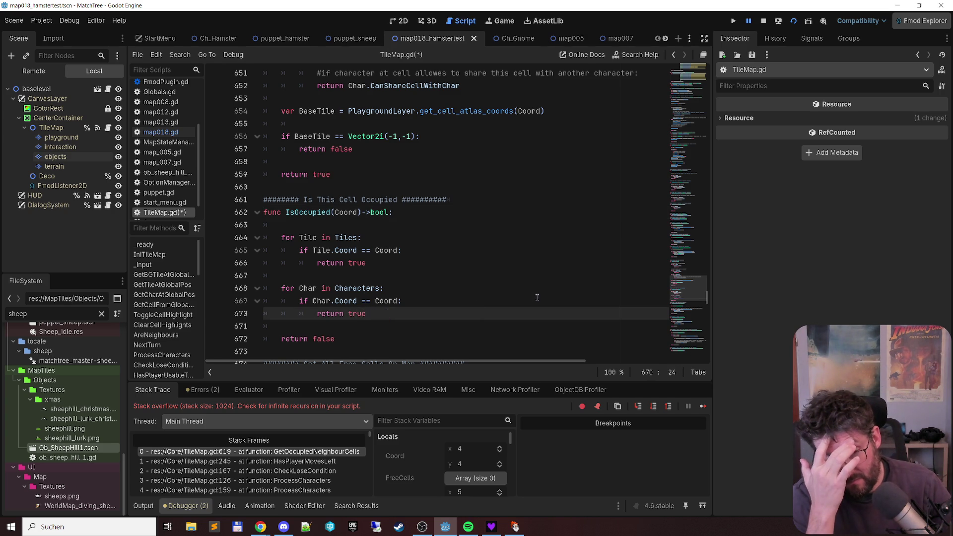
key(ctrl+shift+Left)
text(return Char.CanShareCellWithChar)
key(ctrl+Left)
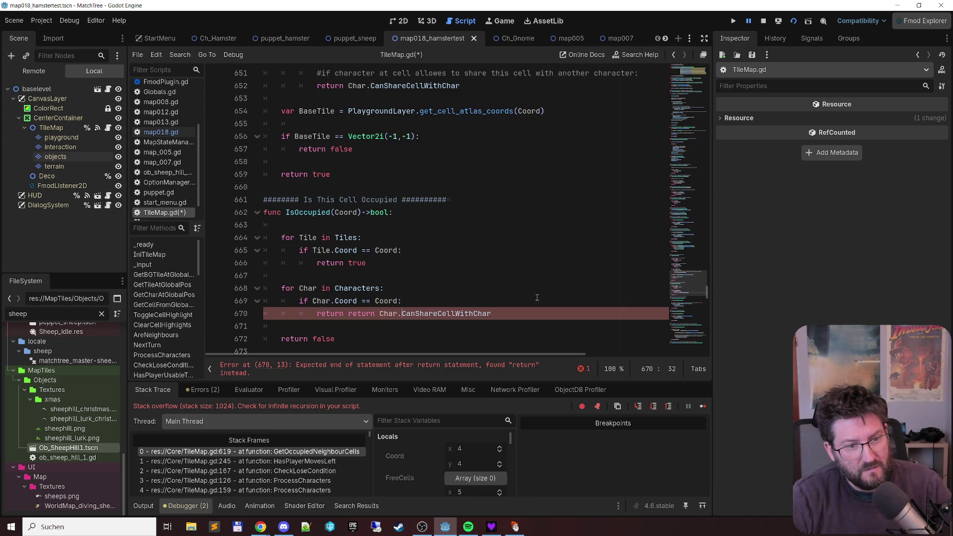
key(ctrl+shift+Left)
text(not)
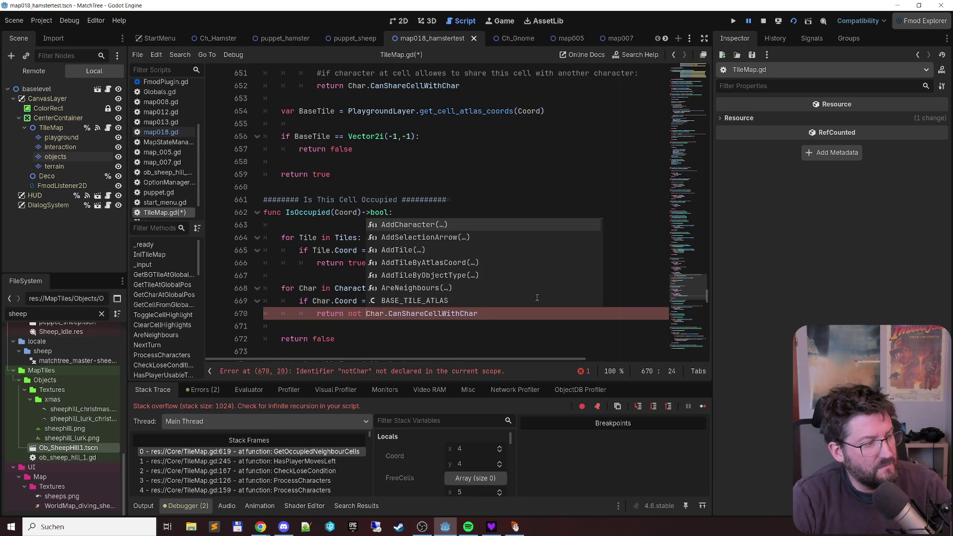
key(ctrl+s)
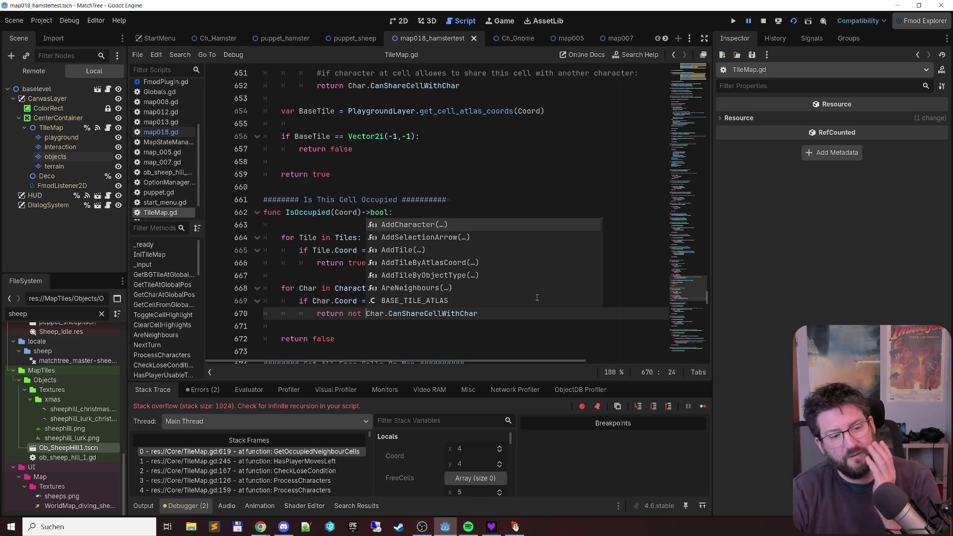
click(288, 228)
Step: Inspect stack frames 1 (HasPlayerMovesLeft) and 0 (line 619), then open a ProcessCharacters frame
click(326, 462)
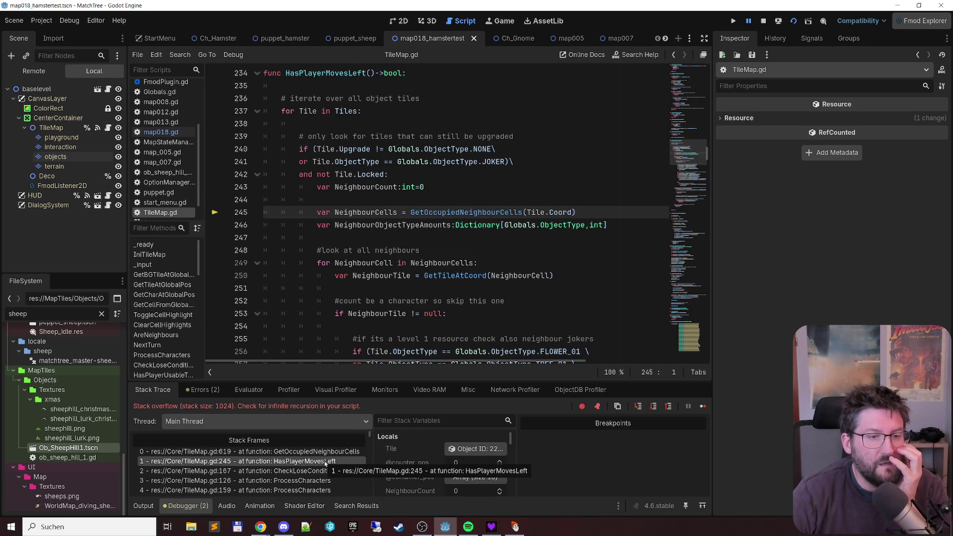
click(322, 452)
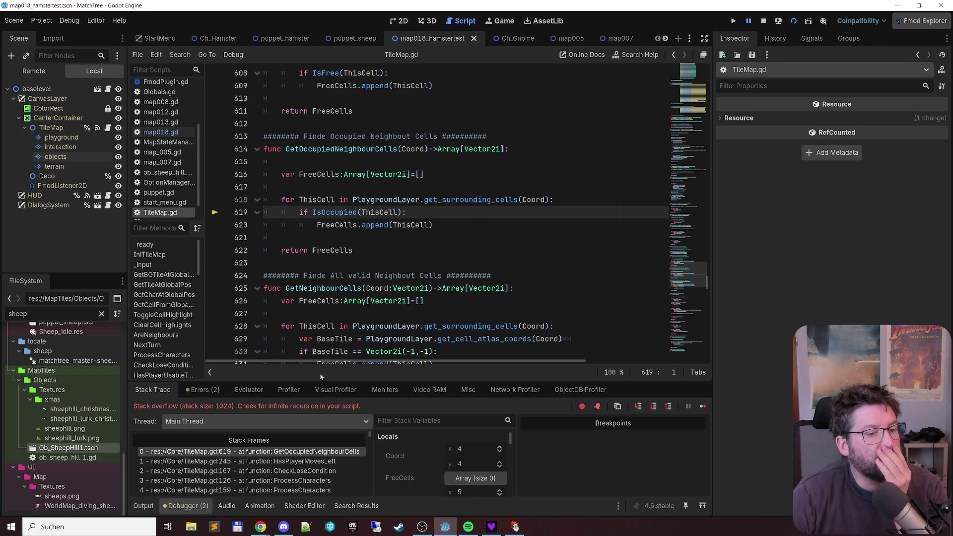
scroll(330, 470, down, 5)
scroll(330, 469, down, 2)
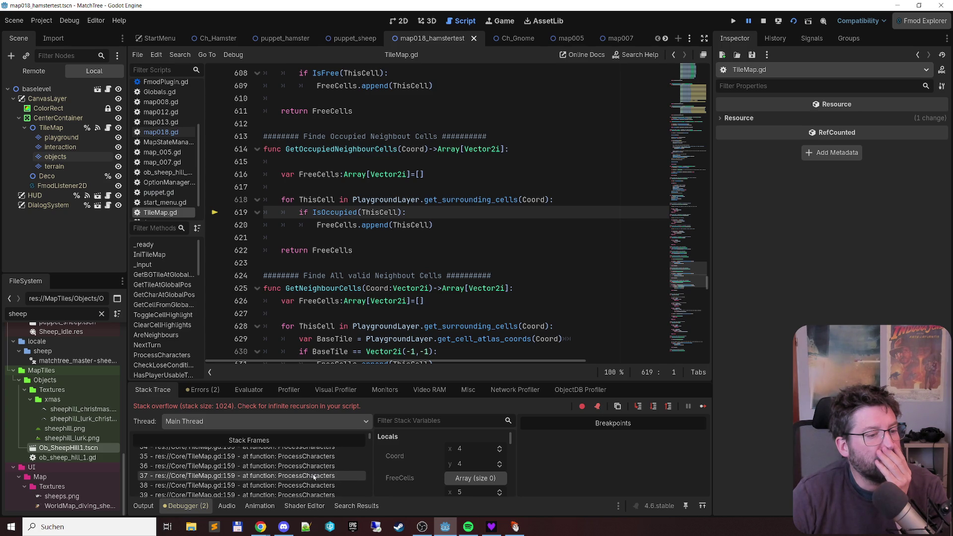
click(305, 457)
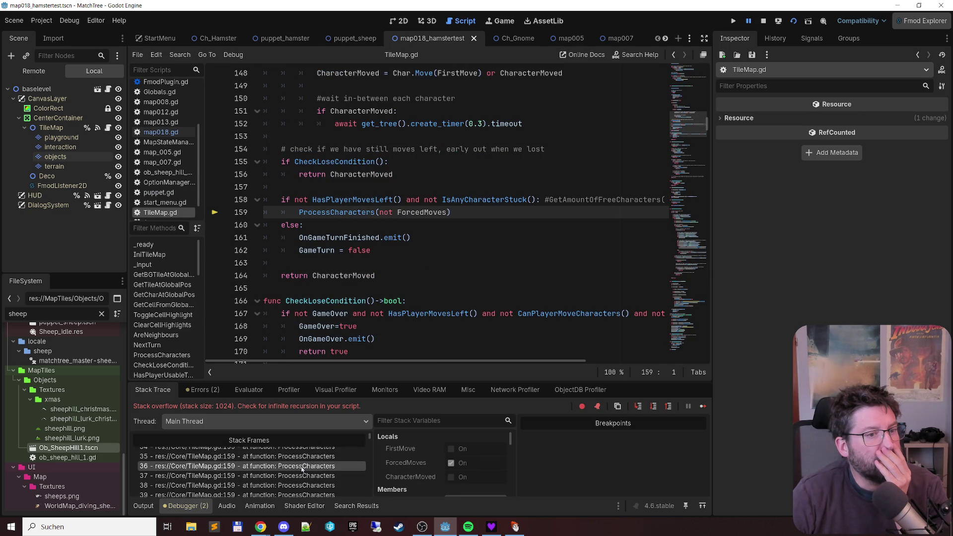
Step: Open the deepest stack frame 1023, check ForcedMoves' value, and go to IsAnyCharacterStuck's definition
scroll(302, 489, down, 1)
scroll(301, 485, down, 1)
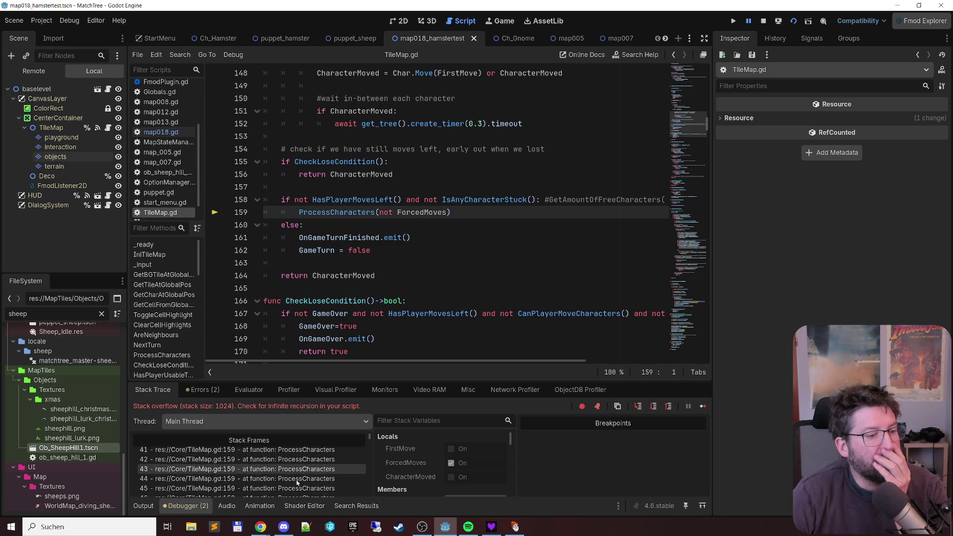
scroll(293, 485, down, 3)
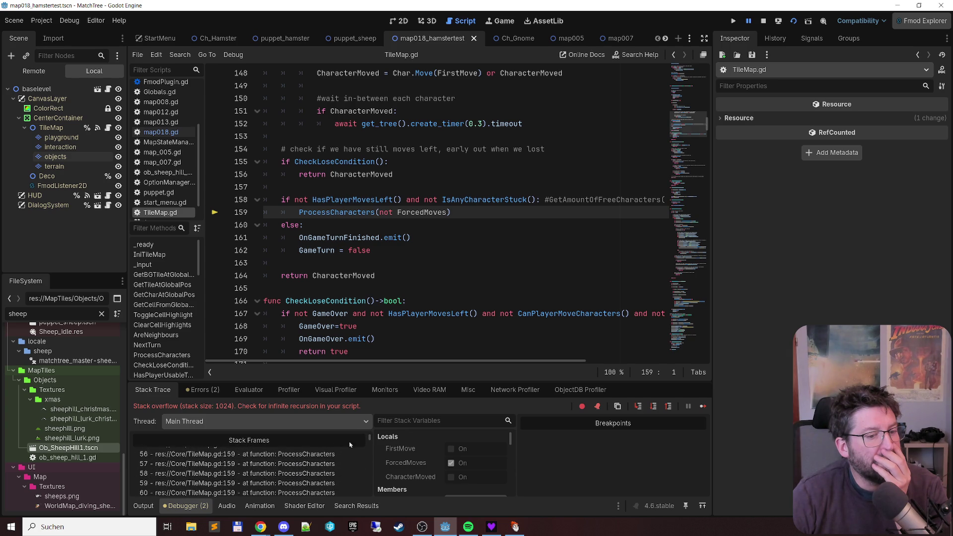
scroll(370, 443, down, 3)
drag(370, 442, 370, 507)
click(333, 493)
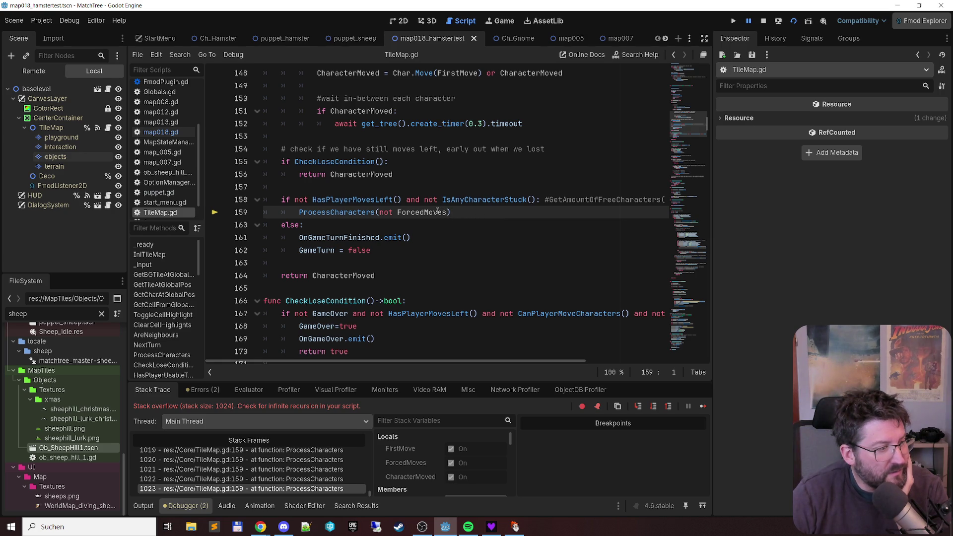
mouse_move(437, 212)
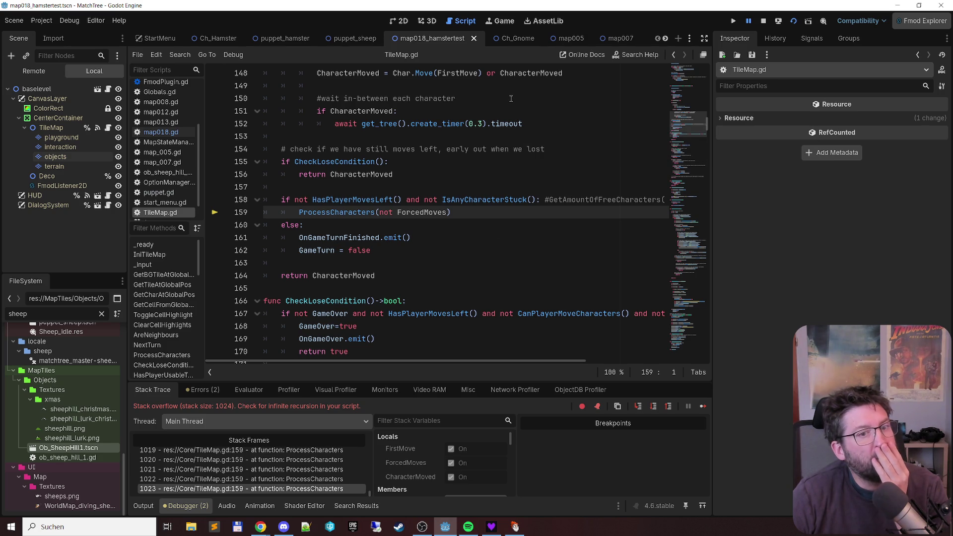
ctrl+click(506, 199)
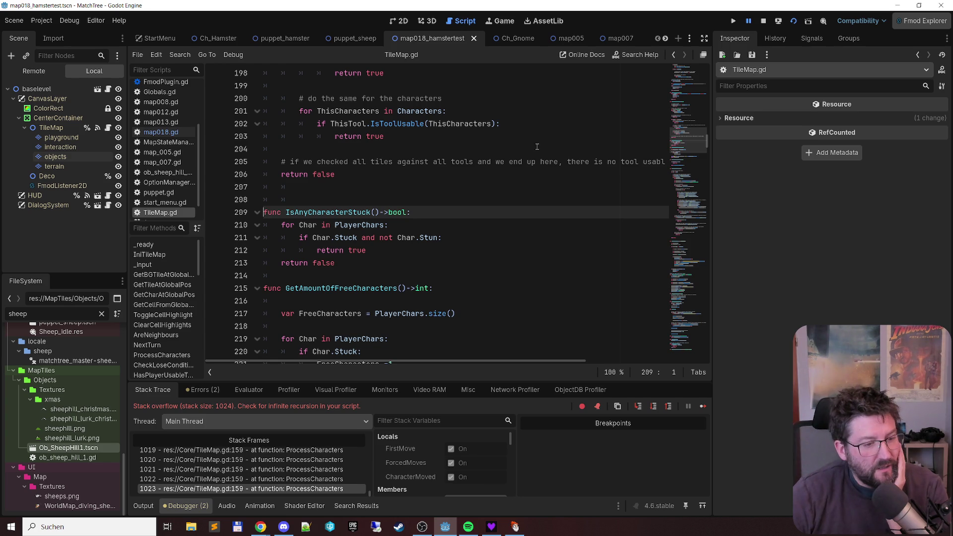
Step: Return to frame 1023's recursive call, view the HasPlayerMovesLeft definition, then stop the debug session
click(339, 491)
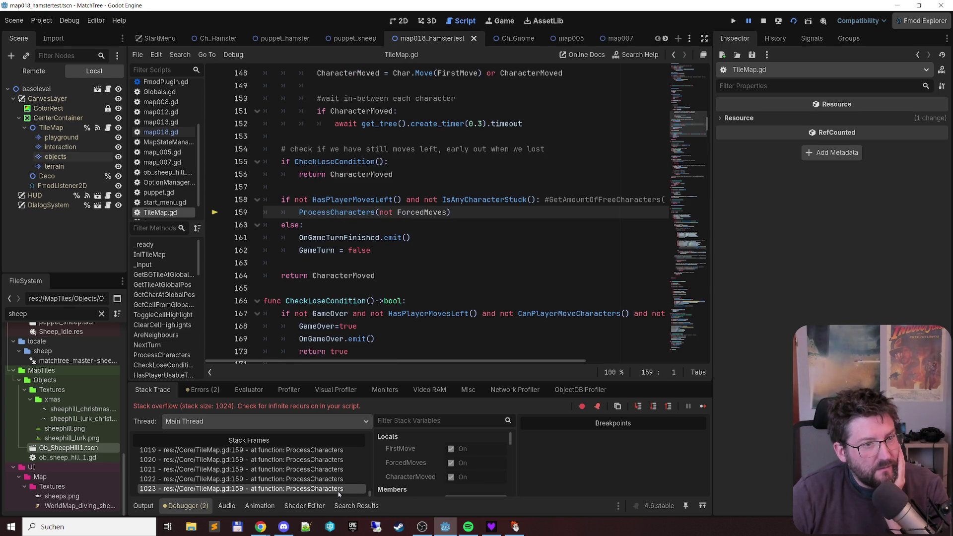
click(370, 201)
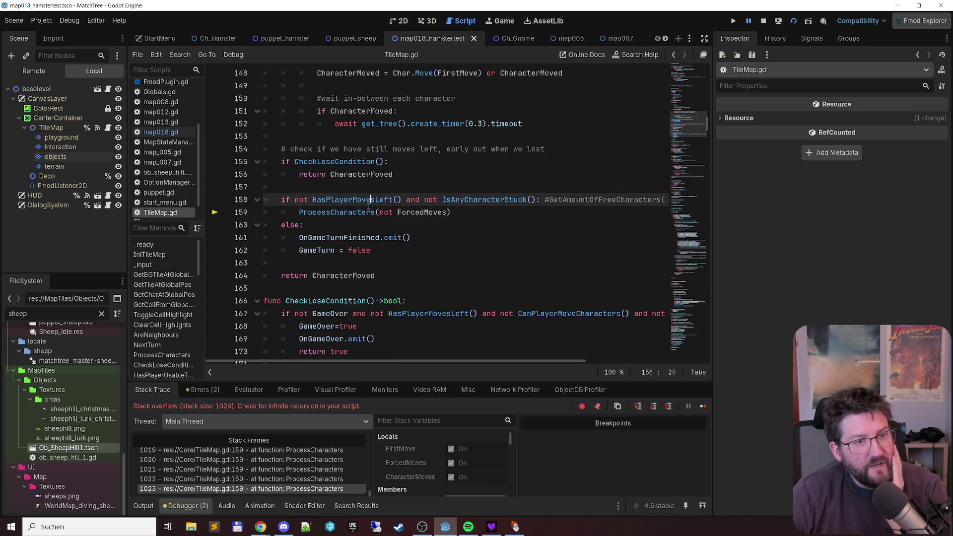
ctrl+click(370, 204)
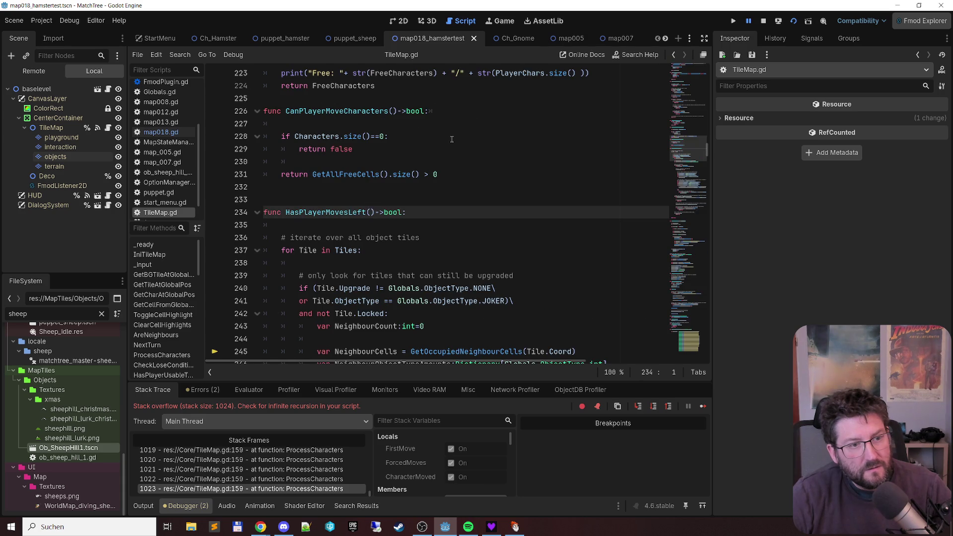
scroll(504, 133, down, 3)
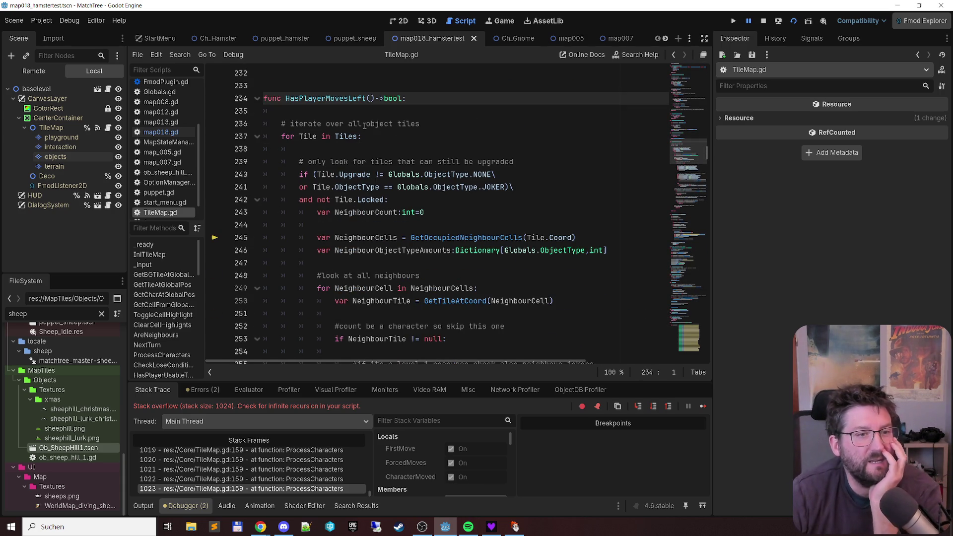
click(763, 21)
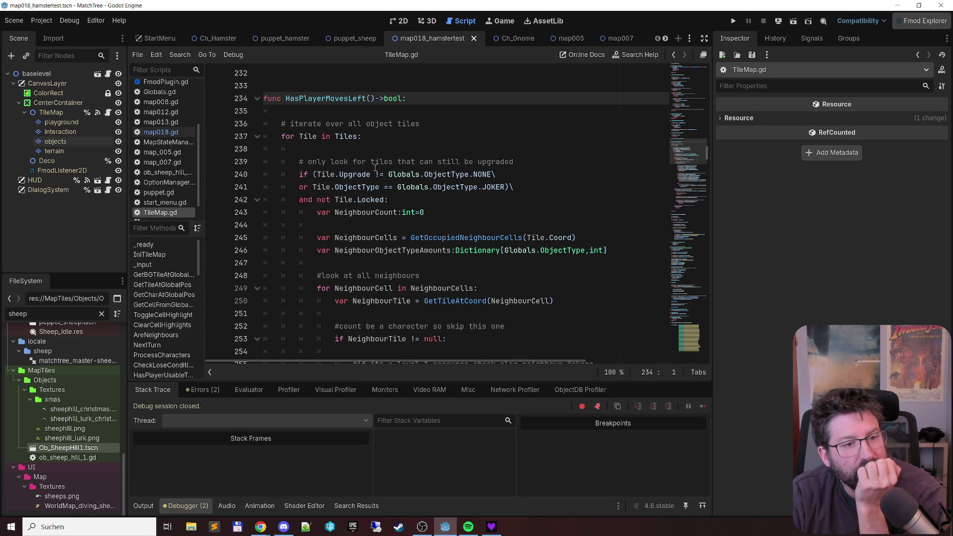
scroll(375, 169, down, 2)
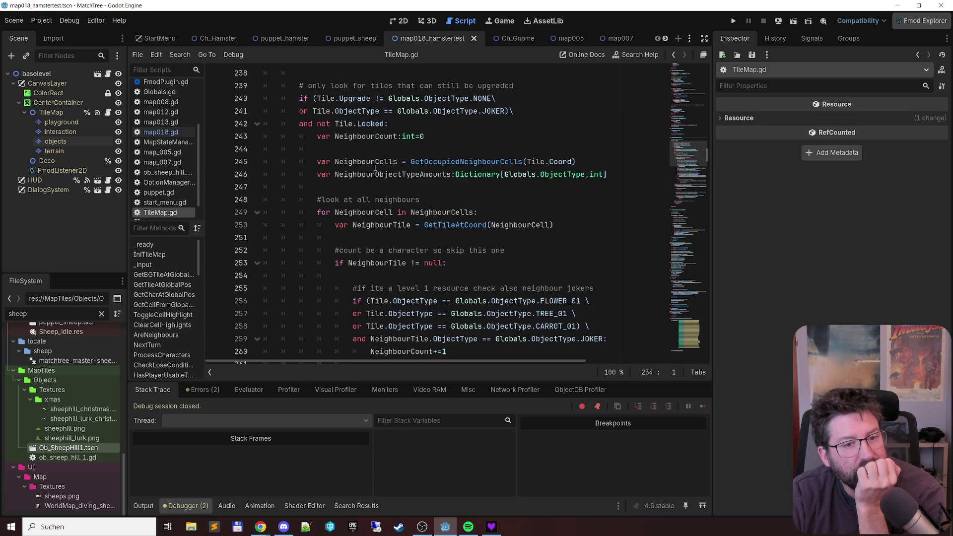
scroll(375, 169, down, 1)
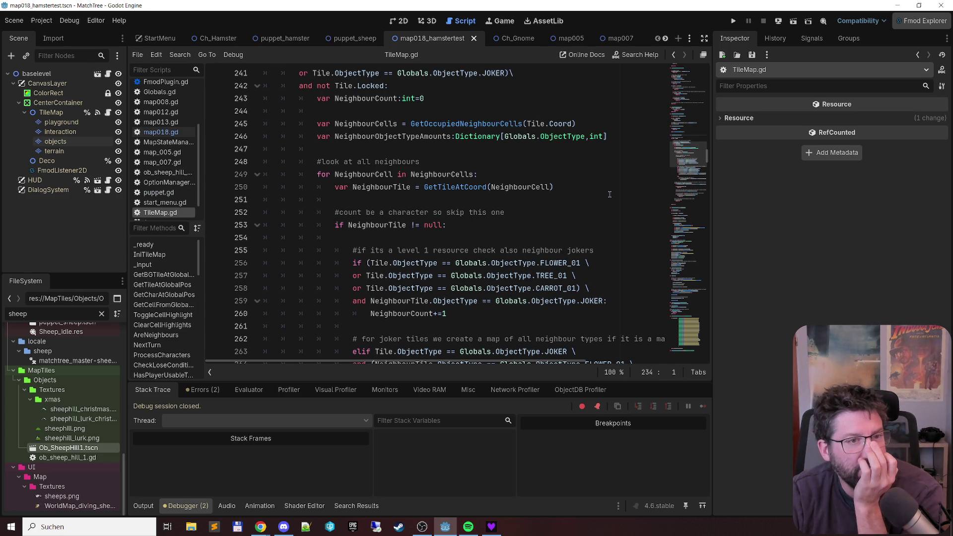
scroll(605, 194, up, 1)
scroll(605, 194, down, 11)
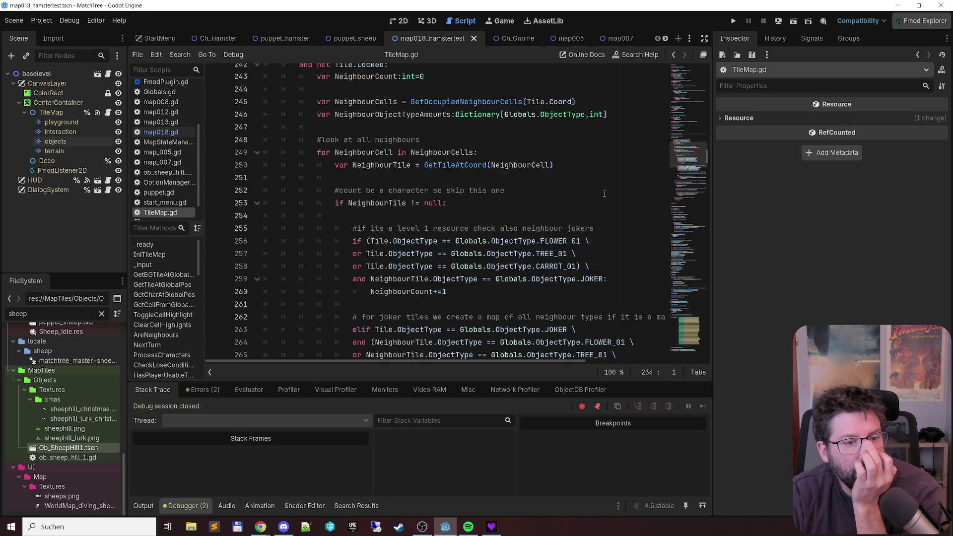
scroll(600, 185, down, 5)
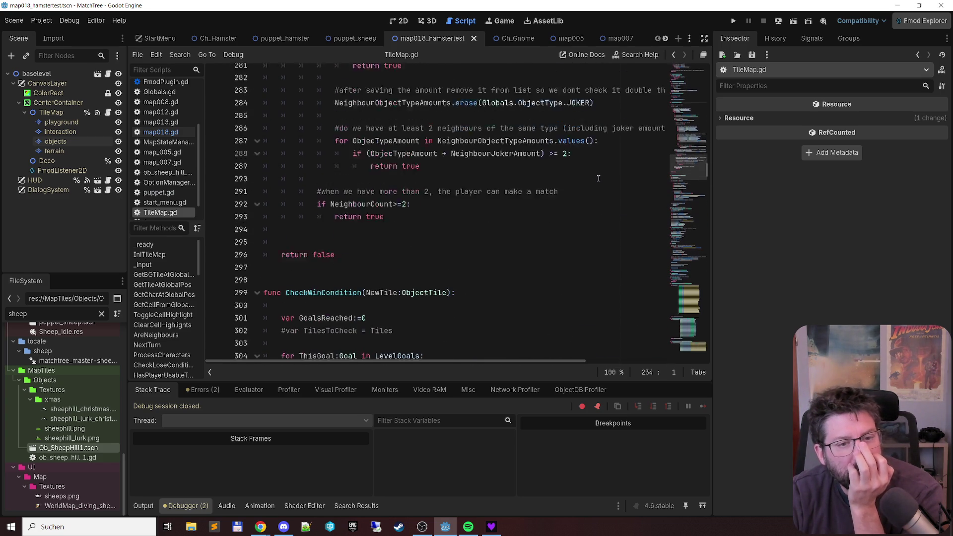
scroll(595, 173, up, 2)
scroll(595, 171, up, 1)
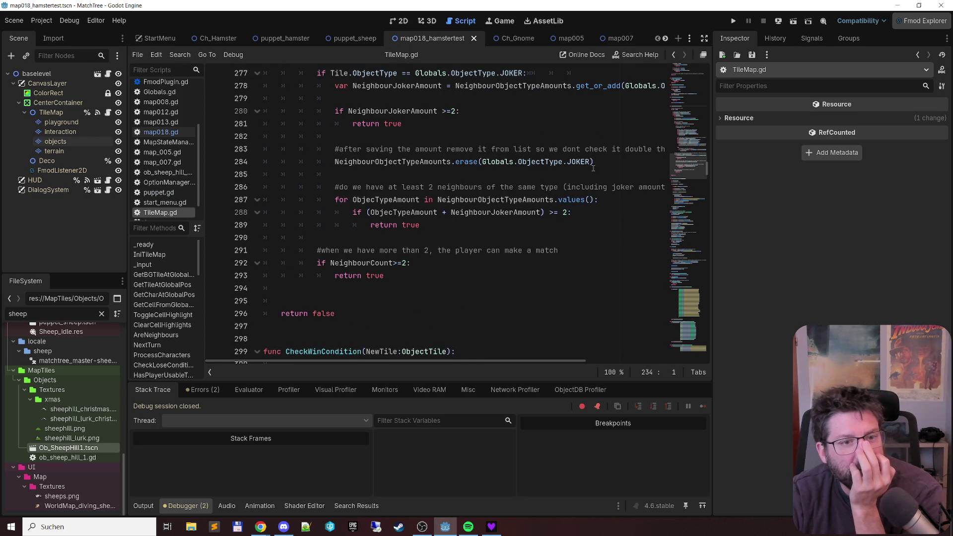
mouse_move(587, 161)
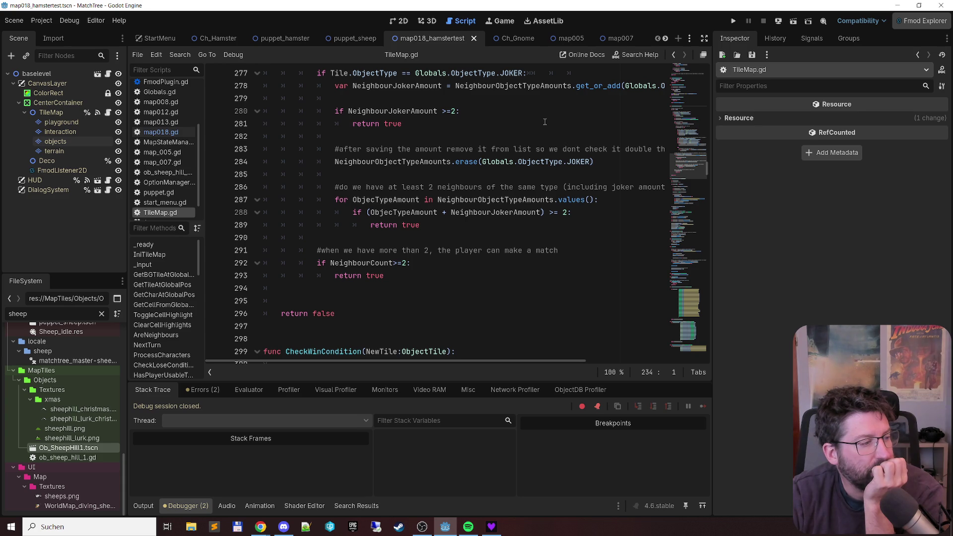
scroll(543, 121, up, 3)
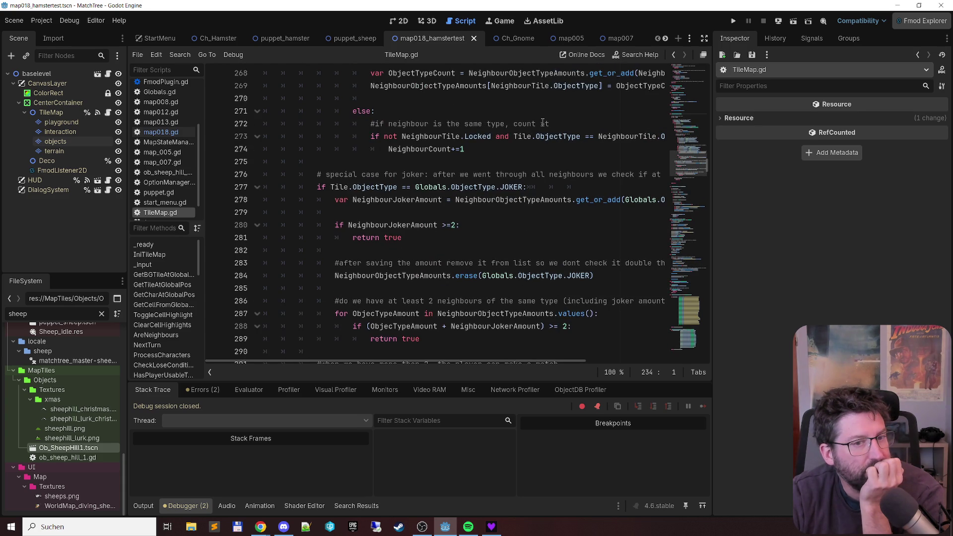